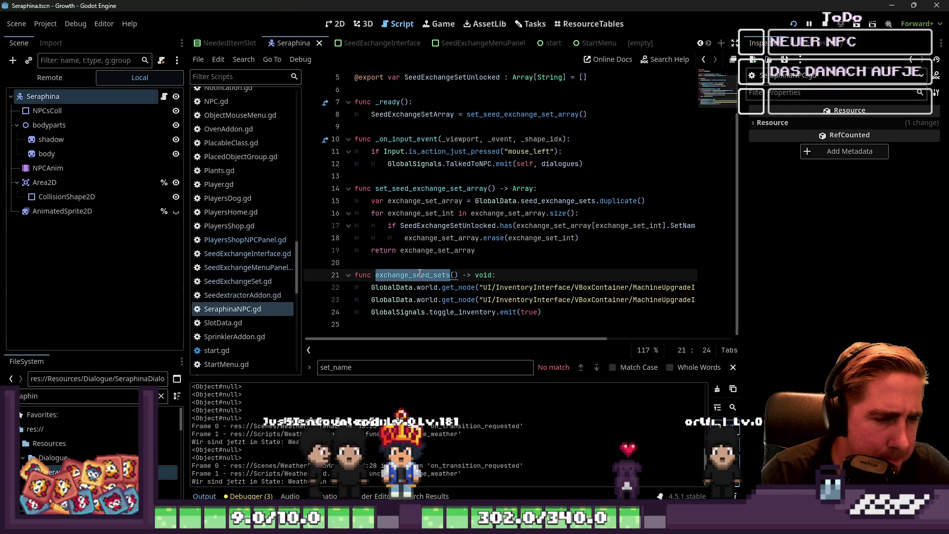
Place the caret on the TalkedToNPC line 12, then show the Seraphina root node in the Inspector
{"action": "left_click", "coordinate": [451, 166]}
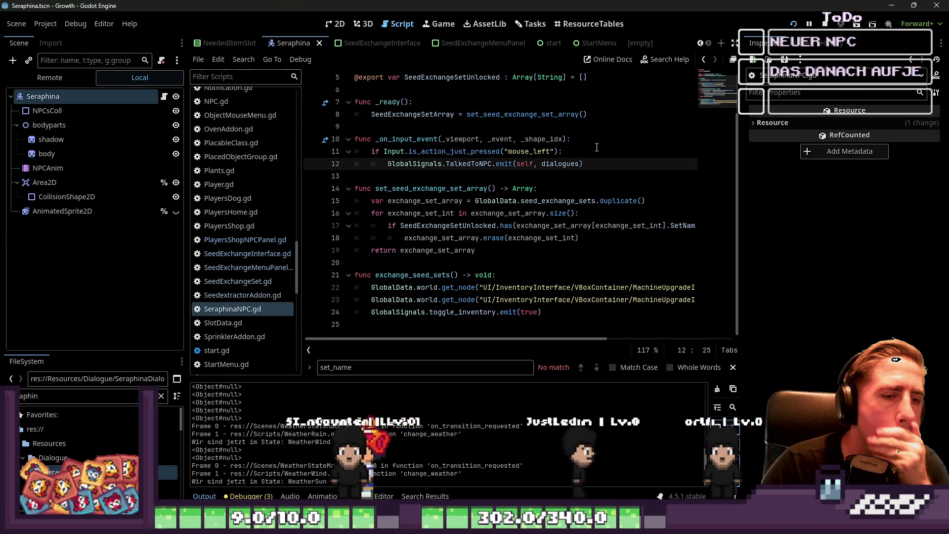
{"action": "left_click", "coordinate": [52, 102]}
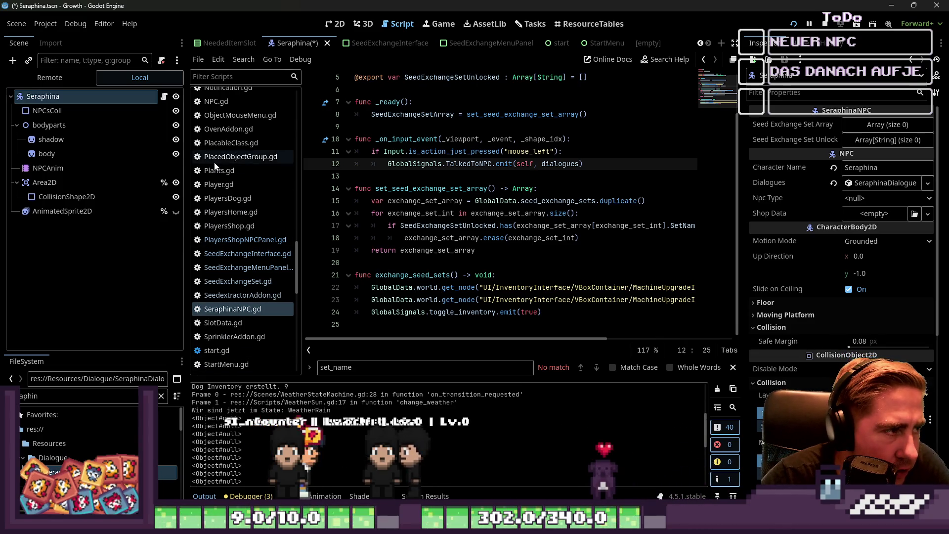
{"action": "left_click", "coordinate": [229, 106]}
{"action": "scroll", "coordinate": [412, 173], "scroll_direction": "down", "scroll_amount": 3}
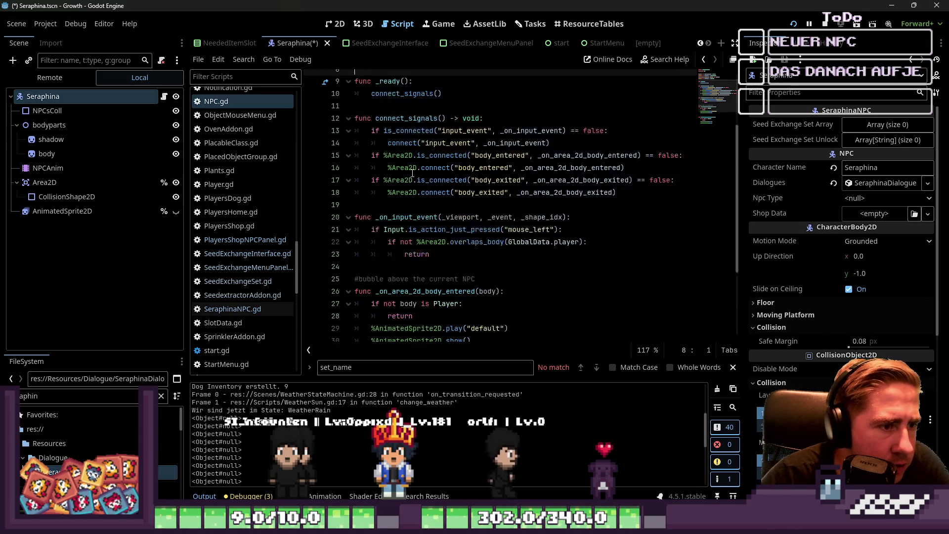
{"action": "scroll", "coordinate": [412, 173], "scroll_direction": "down", "scroll_amount": 3}
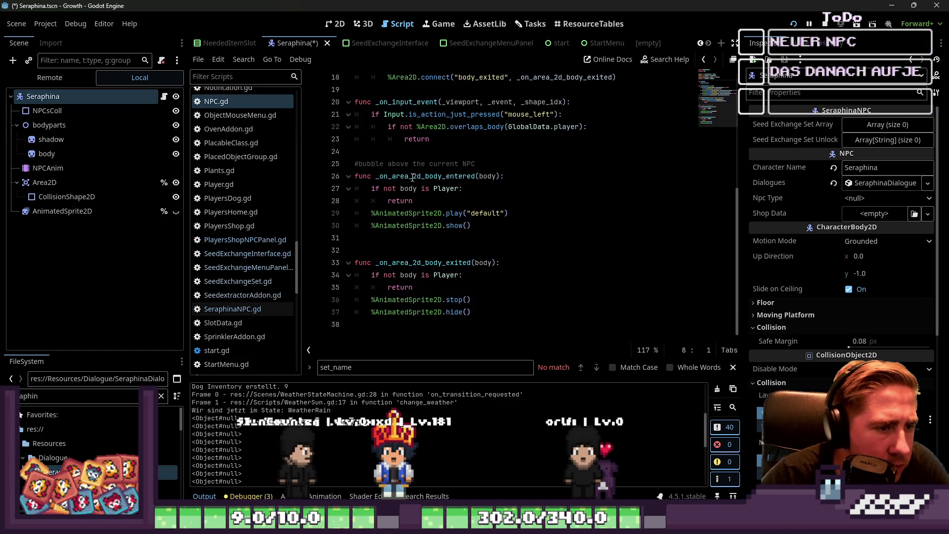
{"action": "scroll", "coordinate": [412, 178], "scroll_direction": "up", "scroll_amount": 5}
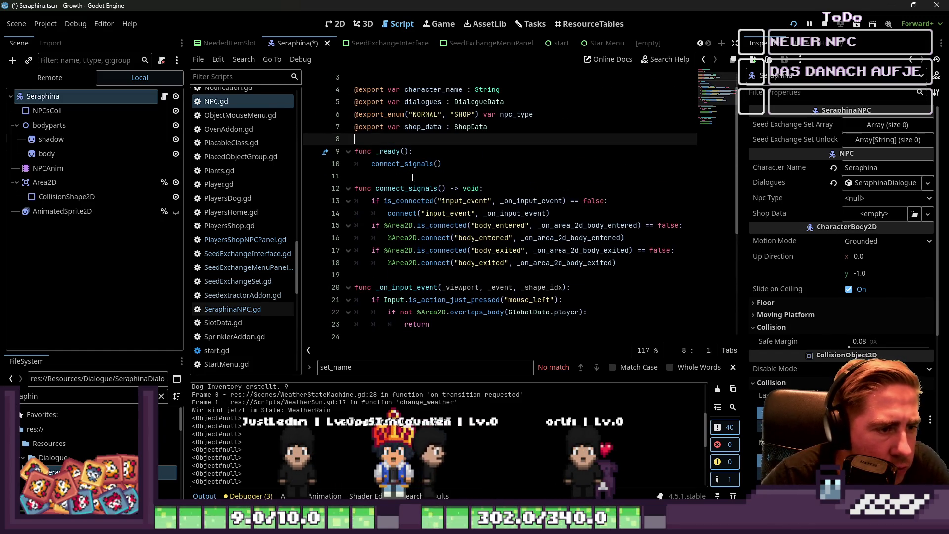
{"action": "scroll", "coordinate": [412, 177], "scroll_direction": "down", "scroll_amount": 1}
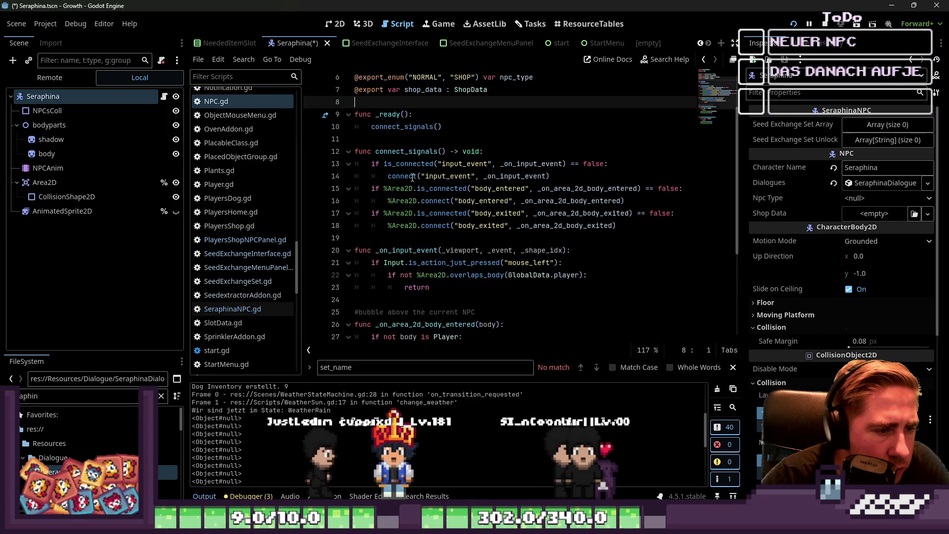
{"action": "scroll", "coordinate": [414, 204], "scroll_direction": "up", "scroll_amount": 2}
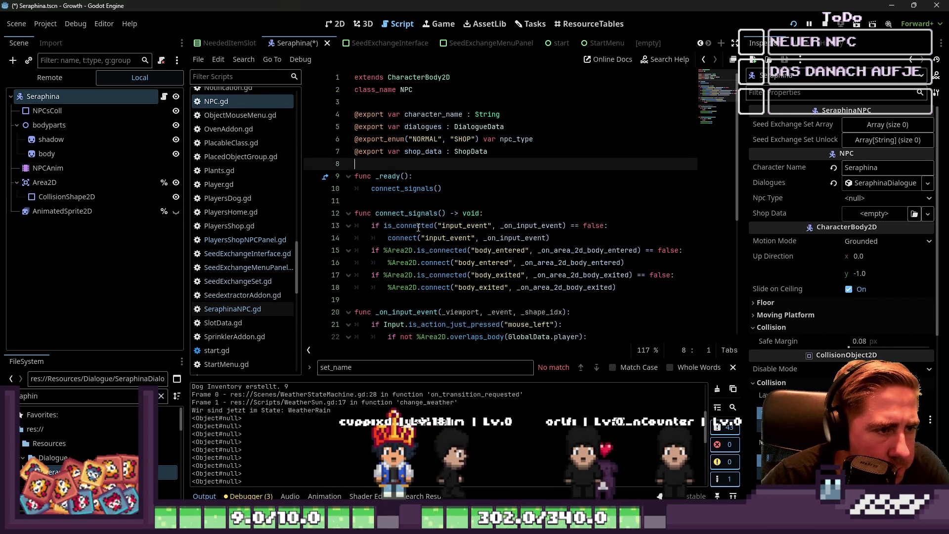
{"action": "scroll", "coordinate": [414, 204], "scroll_direction": "down", "scroll_amount": 6}
{"action": "scroll", "coordinate": [223, 193], "scroll_direction": "up", "scroll_amount": 10}
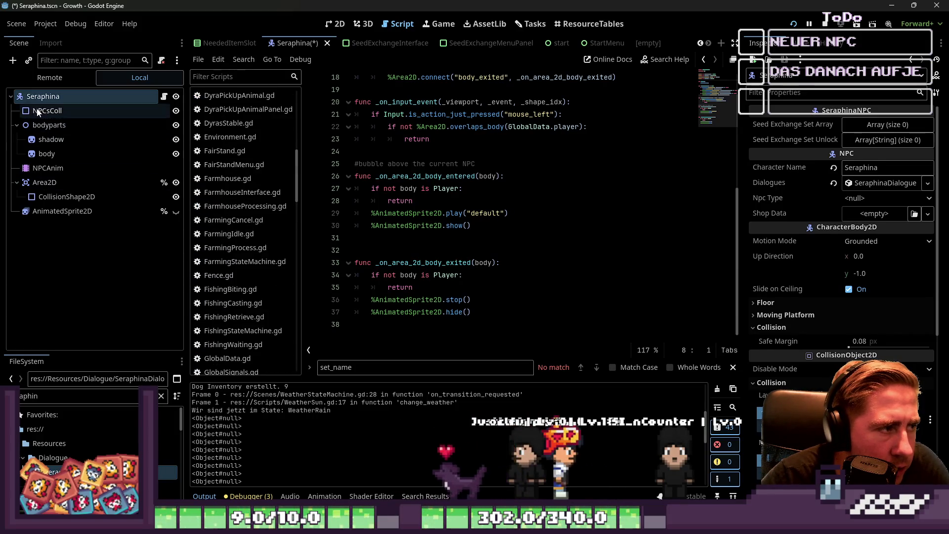
{"action": "left_click", "coordinate": [122, 96]}
{"action": "left_click", "coordinate": [164, 96]}
{"action": "left_click", "coordinate": [419, 204]}
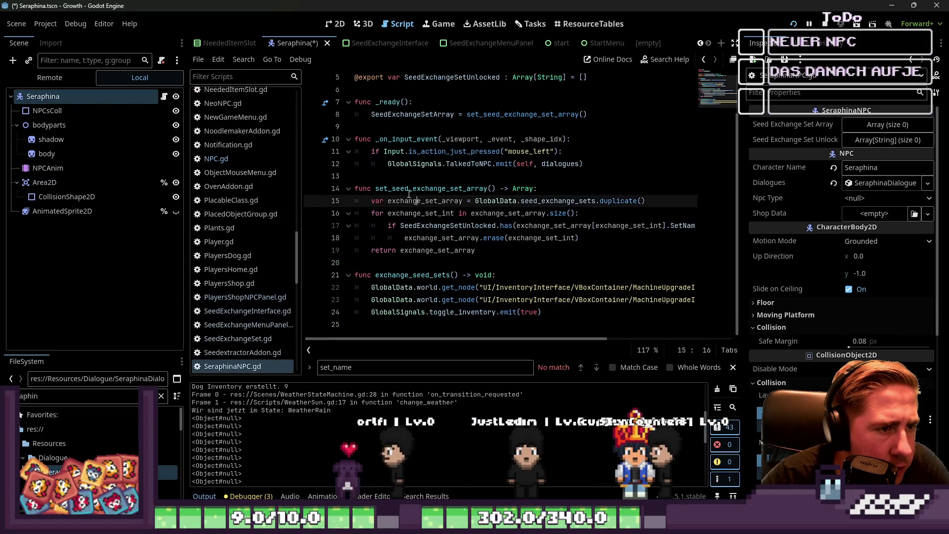
{"action": "left_click", "coordinate": [415, 151]}
{"action": "left_click", "coordinate": [412, 163]}
{"action": "double_click", "coordinate": [412, 163]}
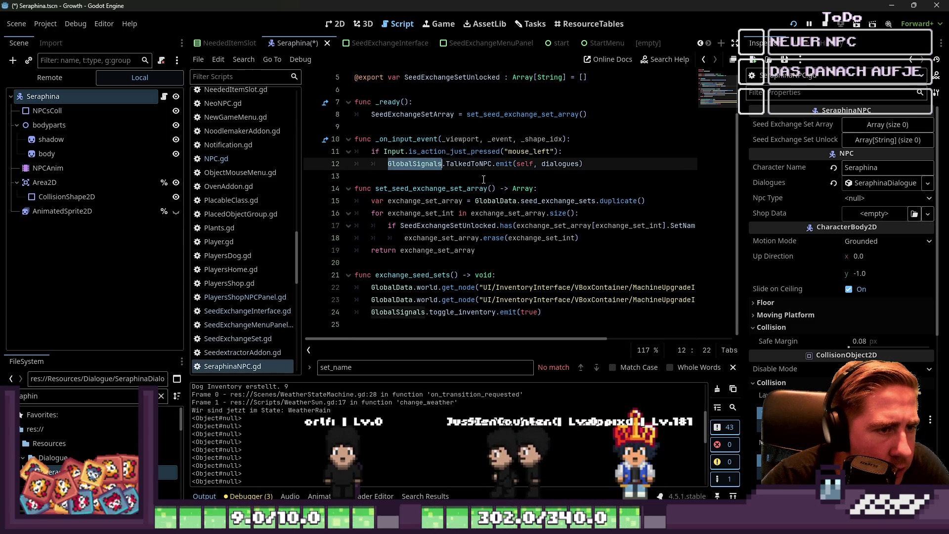
{"action": "double_click", "coordinate": [456, 168]}
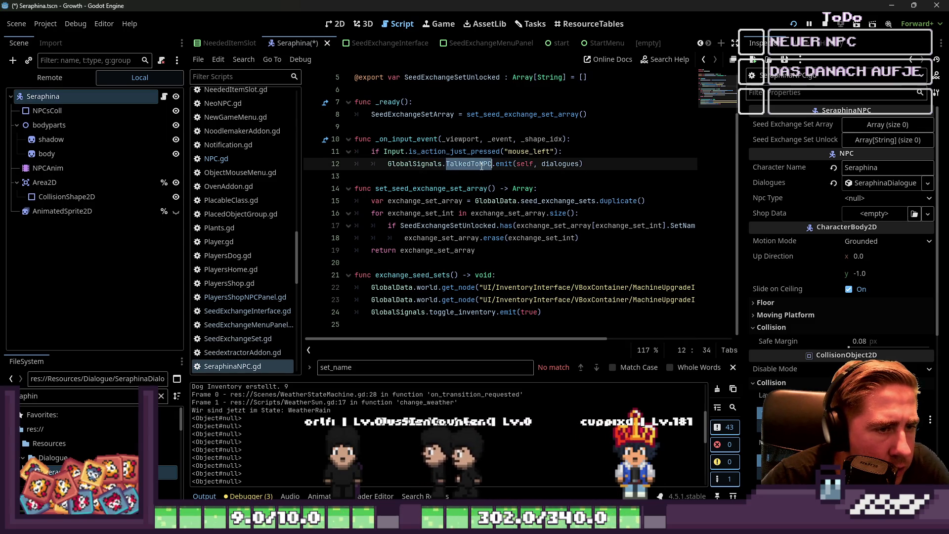
{"action": "left_click", "coordinate": [455, 164]}
Find TalkedToNPC across the project and open its QuestObjectHighlighter.gd match on line 19
{"action": "key", "text": "ctrl+shift+f"}
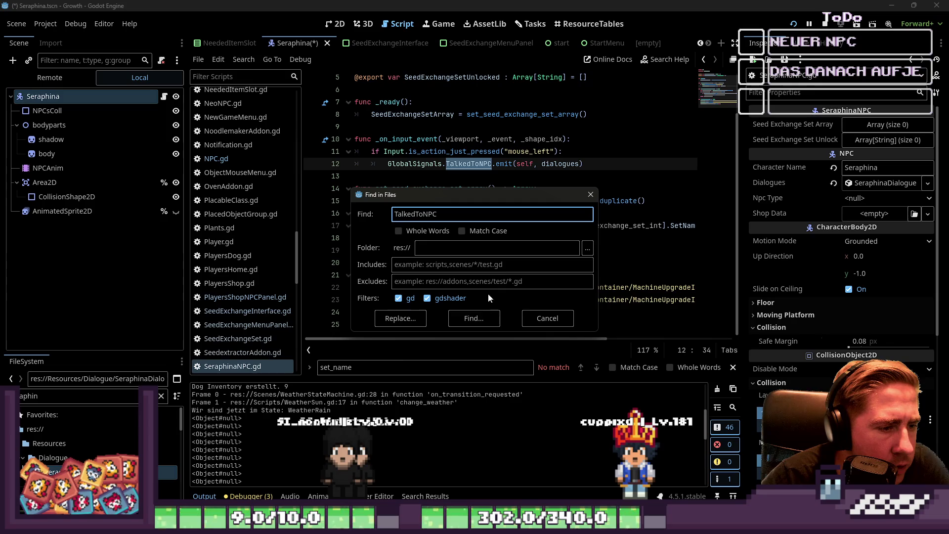
{"action": "left_click", "coordinate": [474, 319]}
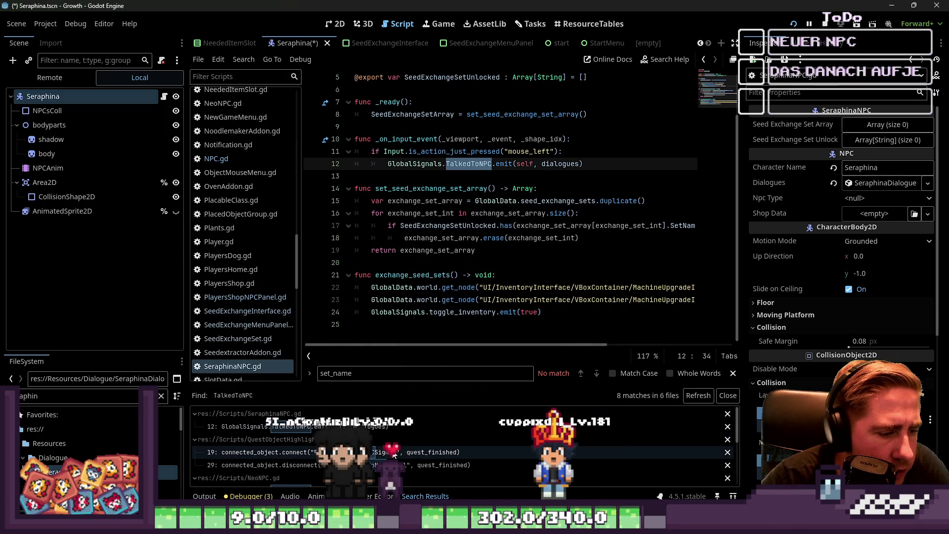
{"action": "left_click", "coordinate": [237, 452]}
Search all project files for print(, listing 63 matches in 38 files
{"action": "left_click", "coordinate": [457, 152]}
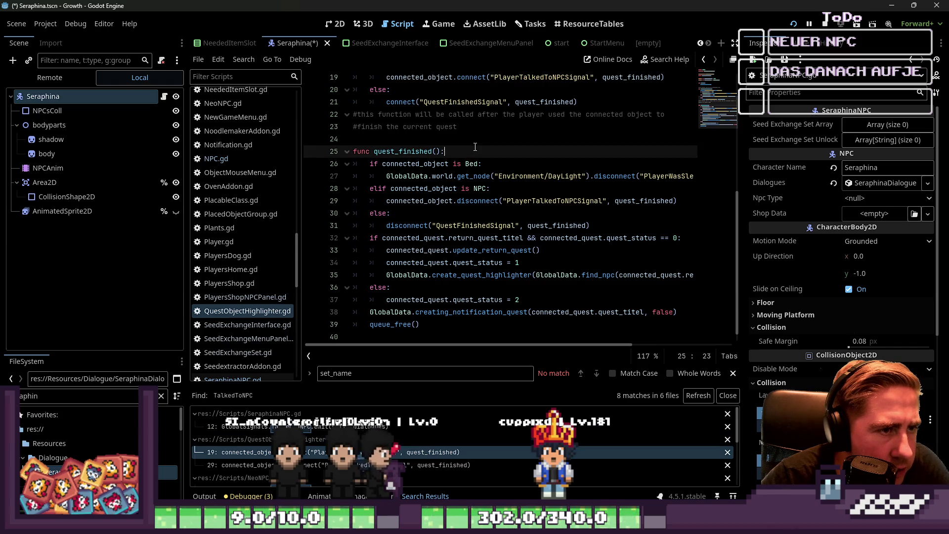
{"action": "scroll", "coordinate": [444, 164], "scroll_direction": "up", "scroll_amount": 2}
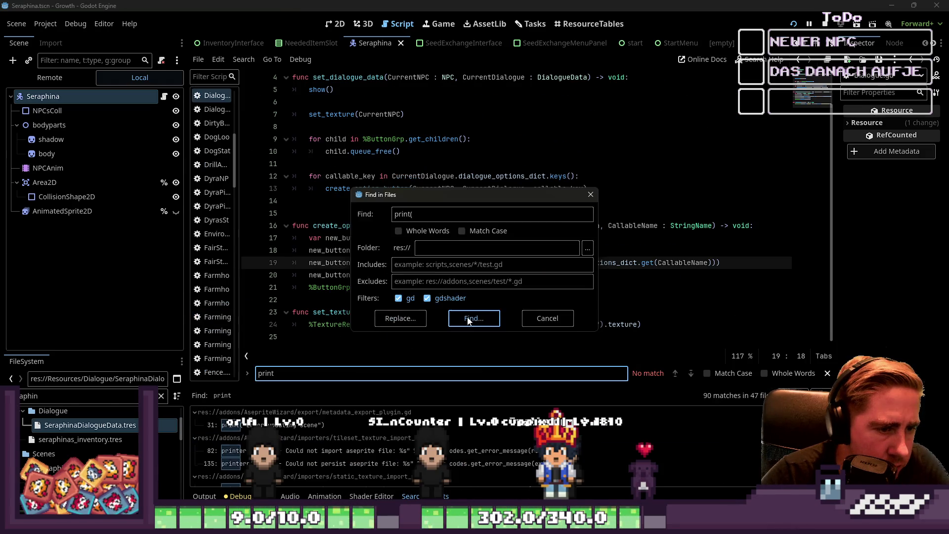
{"action": "left_click", "coordinate": [468, 319]}
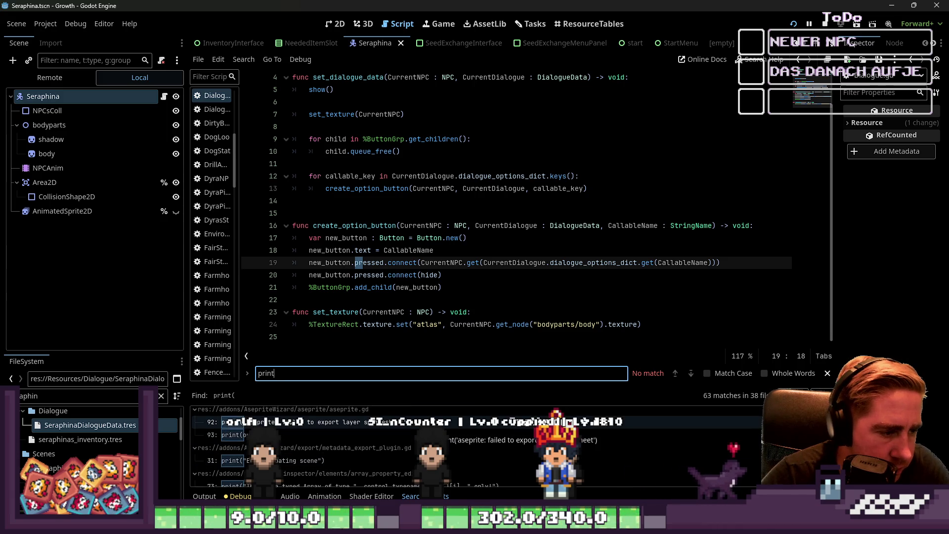
{"action": "scroll", "coordinate": [419, 430], "scroll_direction": "down", "scroll_amount": 10}
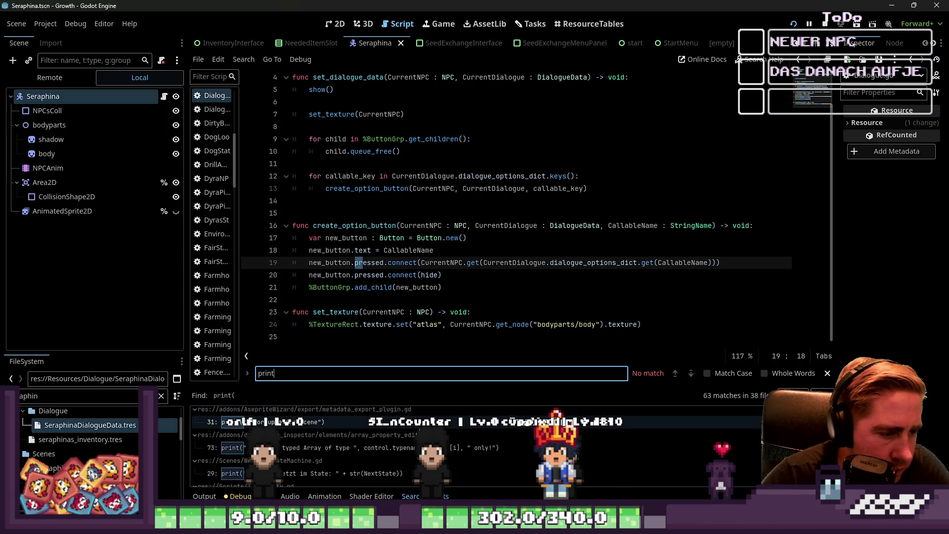
{"action": "scroll", "coordinate": [419, 430], "scroll_direction": "down", "scroll_amount": 5}
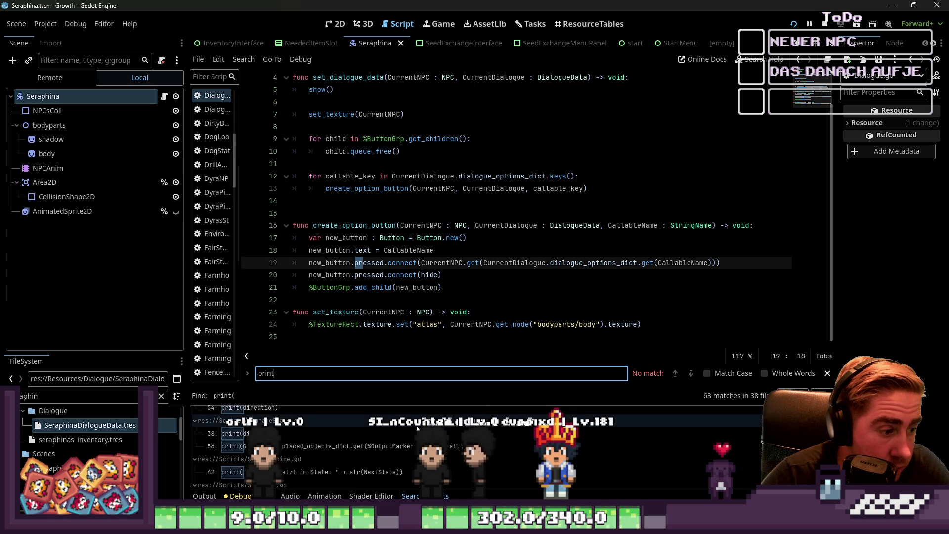
{"action": "scroll", "coordinate": [414, 425], "scroll_direction": "down", "scroll_amount": 3}
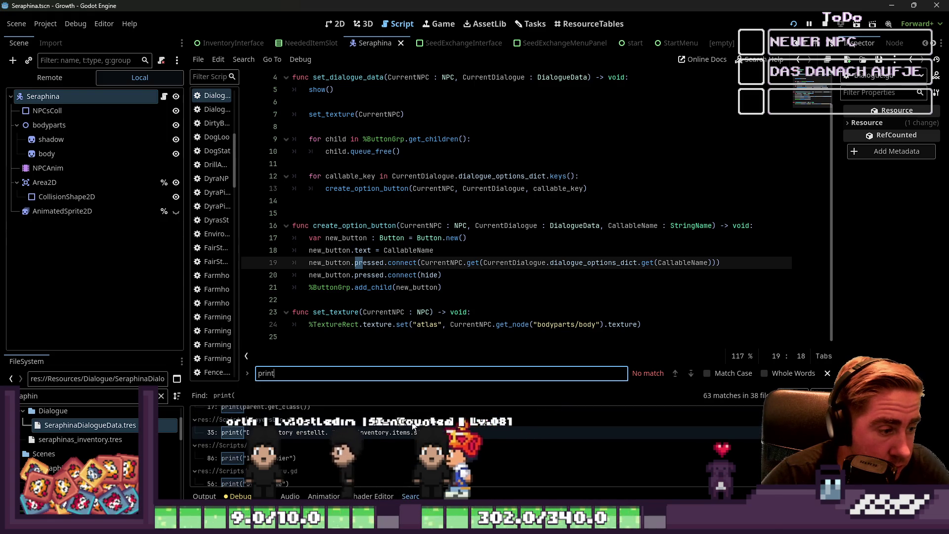
{"action": "scroll", "coordinate": [413, 425], "scroll_direction": "down", "scroll_amount": 5}
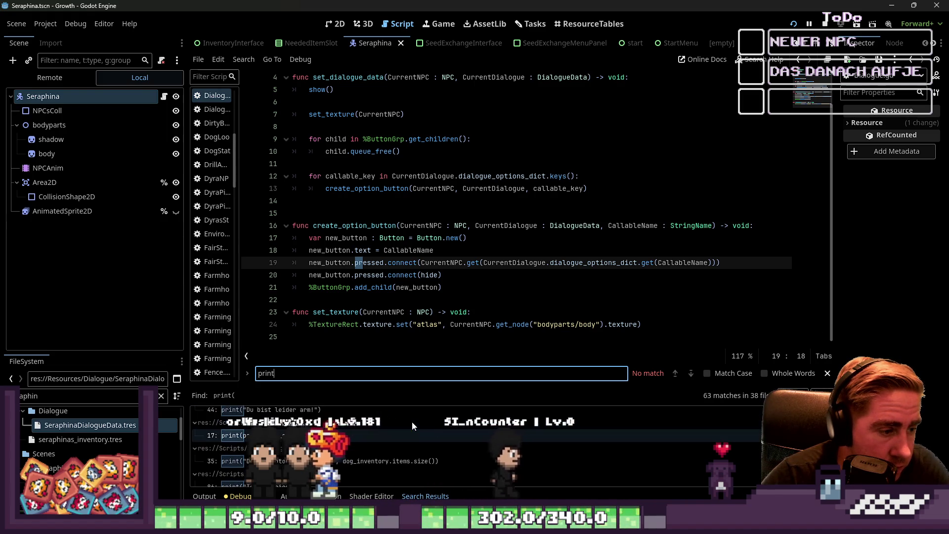
{"action": "scroll", "coordinate": [413, 426], "scroll_direction": "down", "scroll_amount": 4}
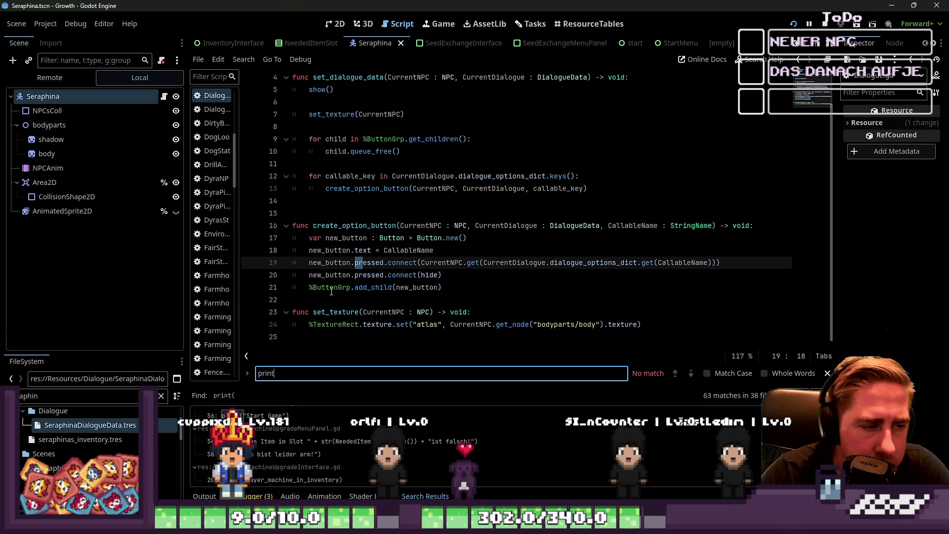
{"action": "left_click", "coordinate": [344, 310]}
{"action": "left_click_drag", "start_coordinate": [339, 301], "coordinate": [282, 294]}
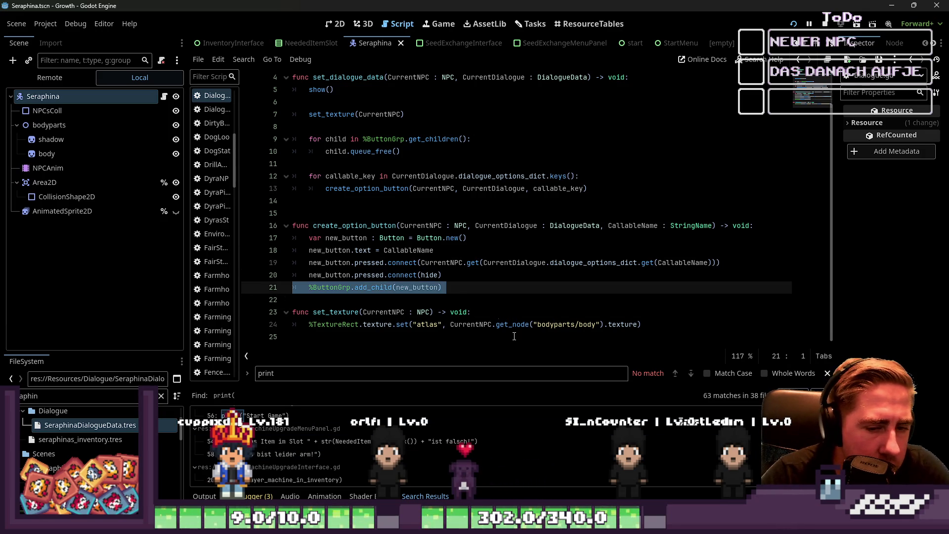
{"action": "left_click", "coordinate": [446, 297]}
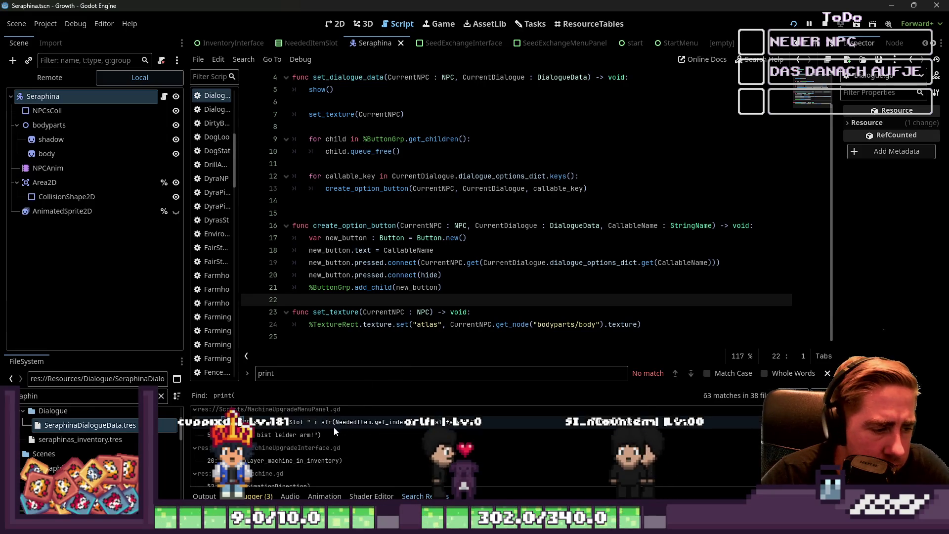
{"action": "scroll", "coordinate": [340, 446], "scroll_direction": "down", "scroll_amount": 2}
{"action": "scroll", "coordinate": [340, 446], "scroll_direction": "down", "scroll_amount": 2}
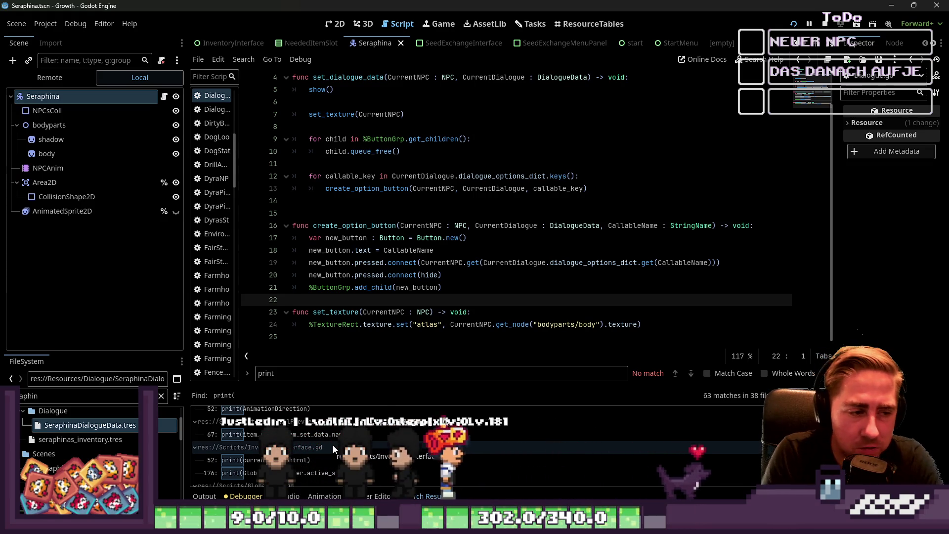
{"action": "scroll", "coordinate": [333, 445], "scroll_direction": "down", "scroll_amount": 3}
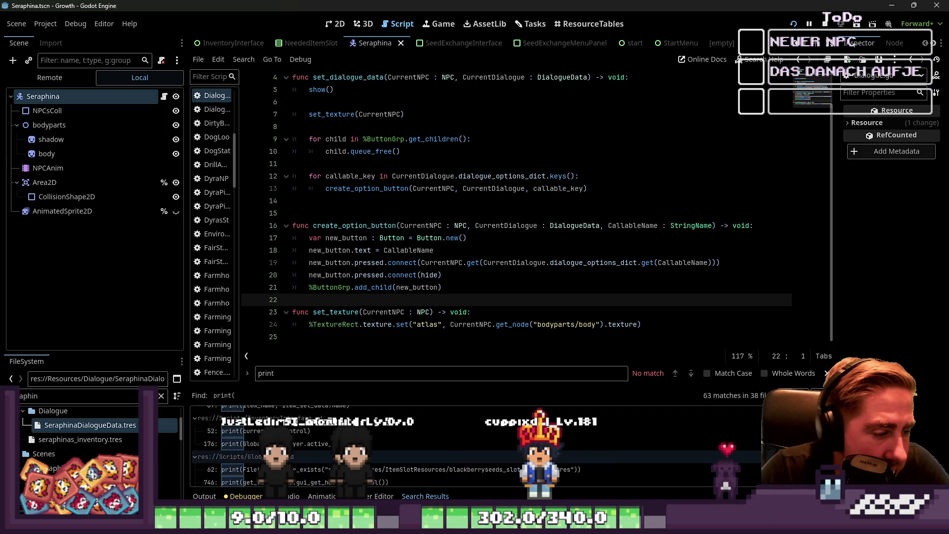
{"action": "scroll", "coordinate": [433, 448], "scroll_direction": "down", "scroll_amount": 3}
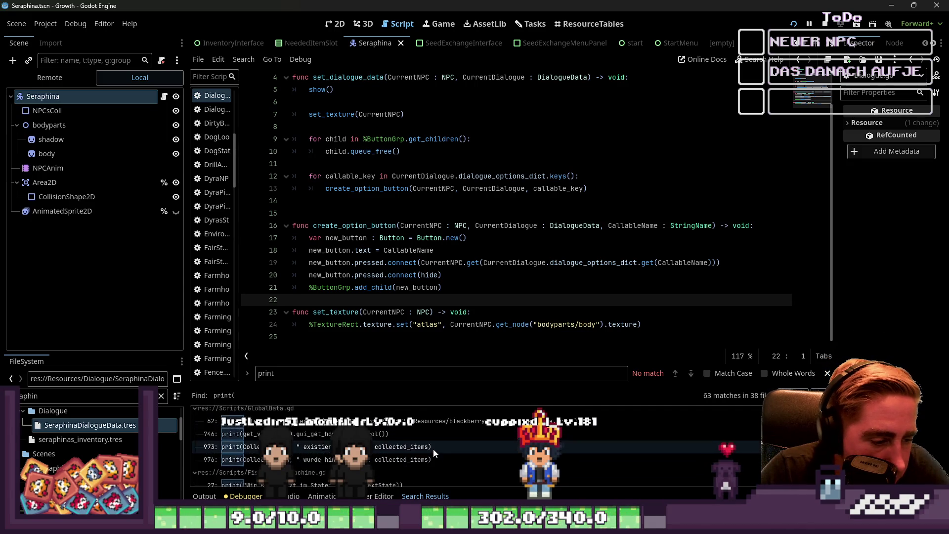
{"action": "scroll", "coordinate": [431, 444], "scroll_direction": "down", "scroll_amount": 3}
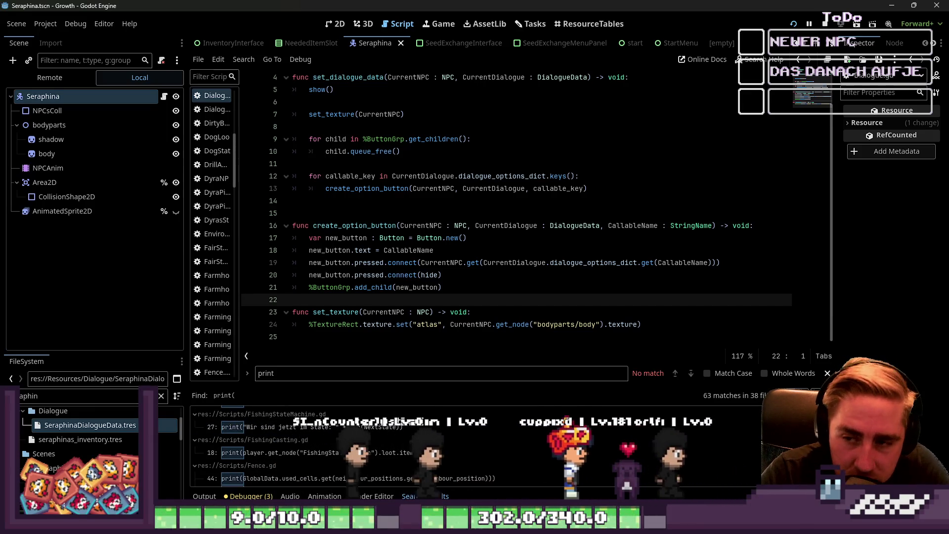
{"action": "scroll", "coordinate": [363, 449], "scroll_direction": "down", "scroll_amount": 4}
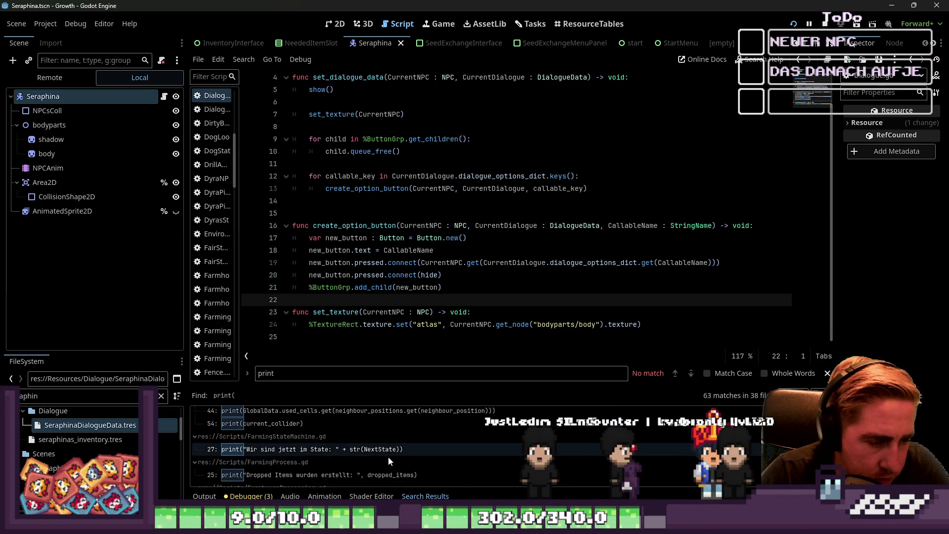
{"action": "scroll", "coordinate": [387, 456], "scroll_direction": "down", "scroll_amount": 2}
{"action": "scroll", "coordinate": [357, 466], "scroll_direction": "down", "scroll_amount": 5}
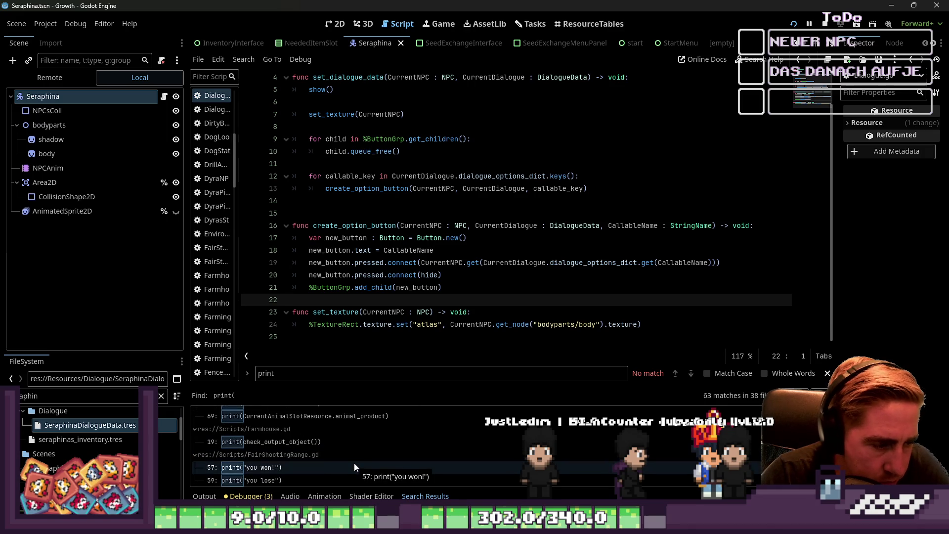
{"action": "scroll", "coordinate": [354, 462], "scroll_direction": "down", "scroll_amount": 4}
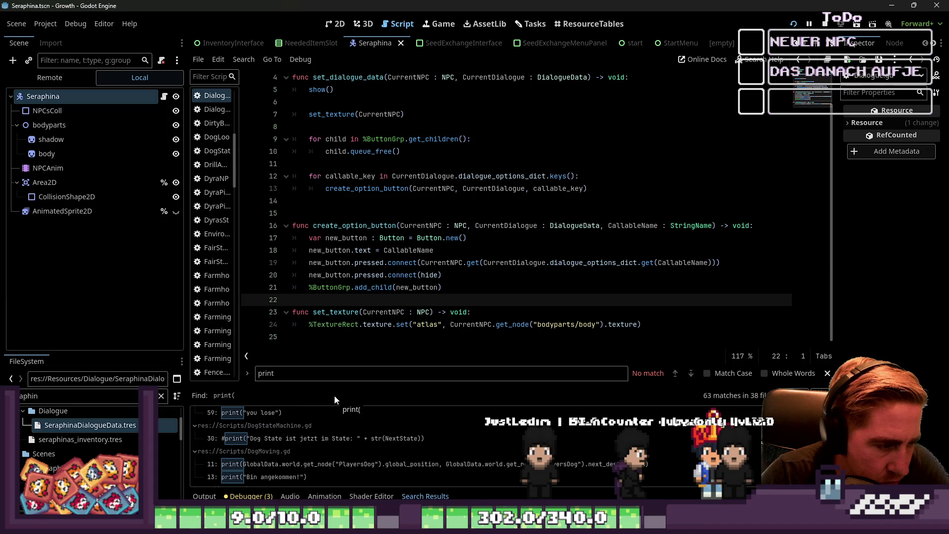
{"action": "scroll", "coordinate": [336, 448], "scroll_direction": "down", "scroll_amount": 4}
{"action": "scroll", "coordinate": [336, 450], "scroll_direction": "down", "scroll_amount": 10}
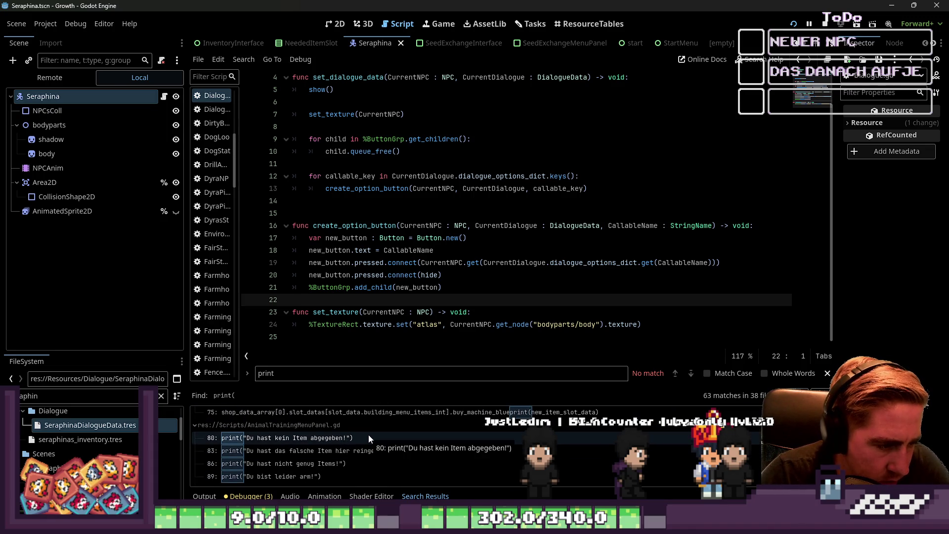
{"action": "scroll", "coordinate": [369, 435], "scroll_direction": "up", "scroll_amount": 3}
{"action": "scroll", "coordinate": [368, 435], "scroll_direction": "up", "scroll_amount": 5}
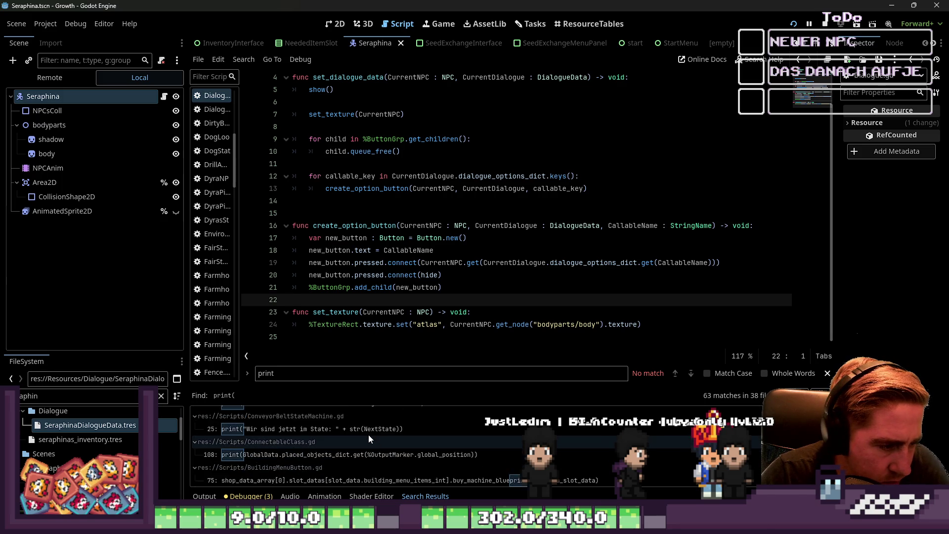
{"action": "scroll", "coordinate": [368, 434], "scroll_direction": "up", "scroll_amount": 6}
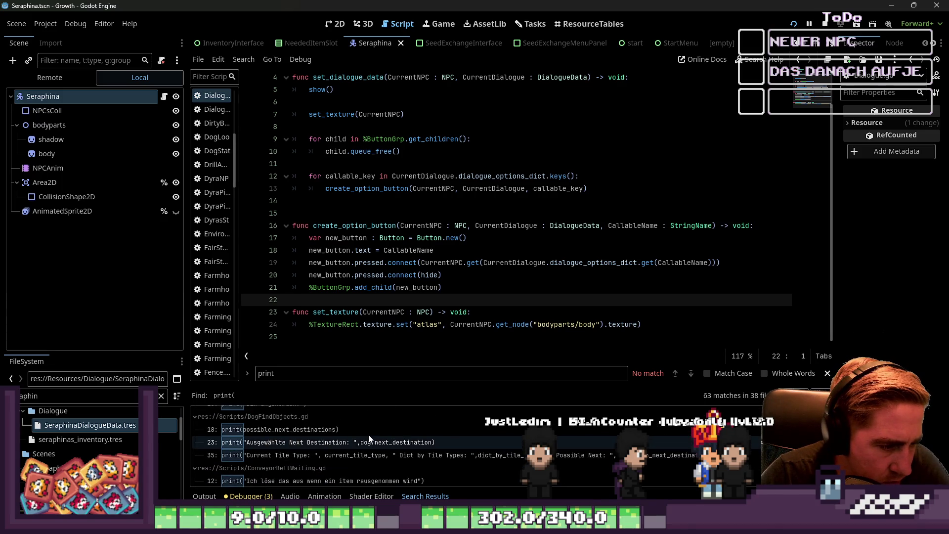
{"action": "scroll", "coordinate": [369, 435], "scroll_direction": "up", "scroll_amount": 8}
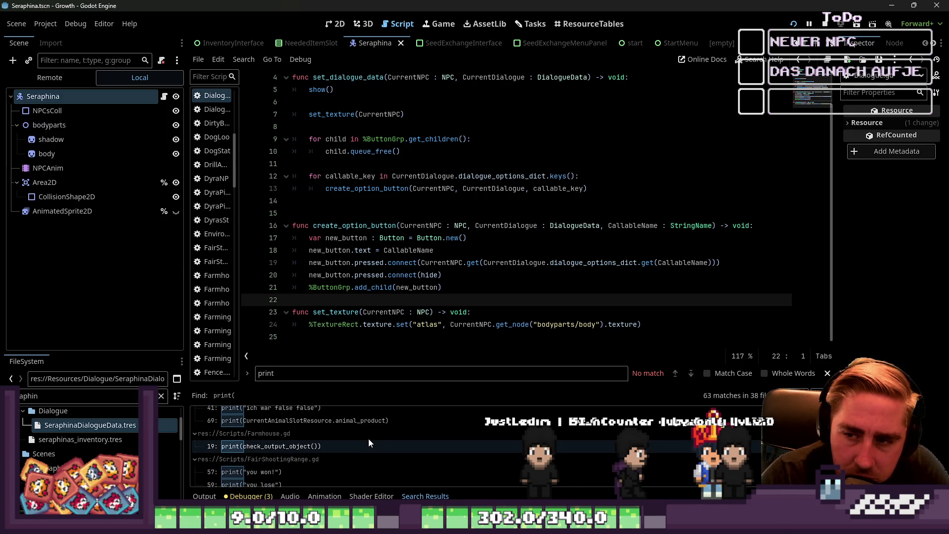
{"action": "scroll", "coordinate": [369, 438], "scroll_direction": "up", "scroll_amount": 4}
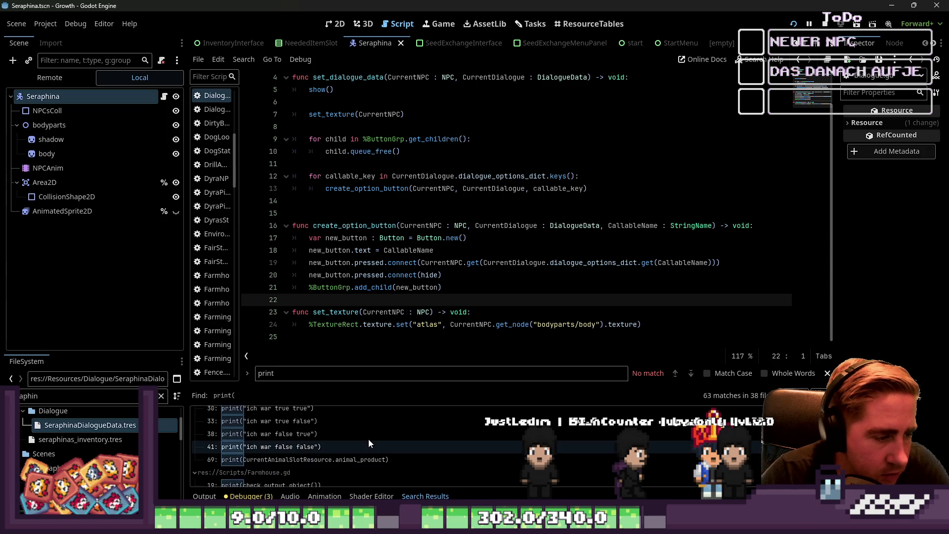
{"action": "scroll", "coordinate": [369, 443], "scroll_direction": "down", "scroll_amount": 1}
{"action": "scroll", "coordinate": [369, 439], "scroll_direction": "down", "scroll_amount": 2}
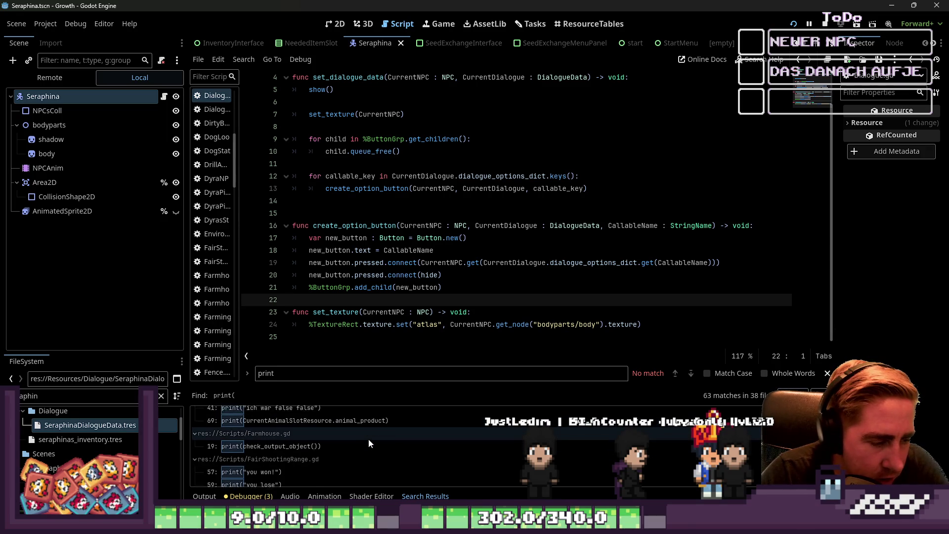
{"action": "scroll", "coordinate": [369, 439], "scroll_direction": "up", "scroll_amount": 2}
{"action": "scroll", "coordinate": [370, 444], "scroll_direction": "up", "scroll_amount": 4}
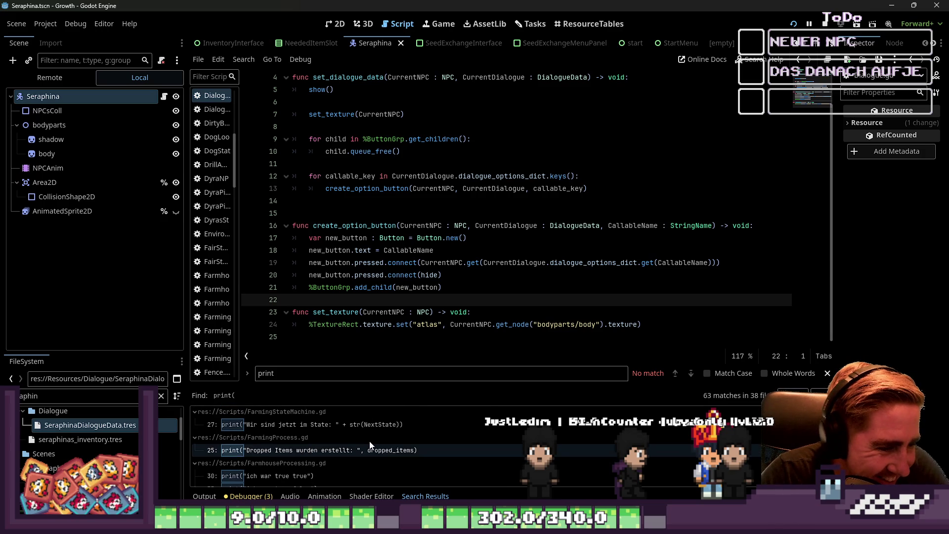
{"action": "scroll", "coordinate": [370, 443], "scroll_direction": "up", "scroll_amount": 1}
{"action": "scroll", "coordinate": [369, 441], "scroll_direction": "up", "scroll_amount": 4}
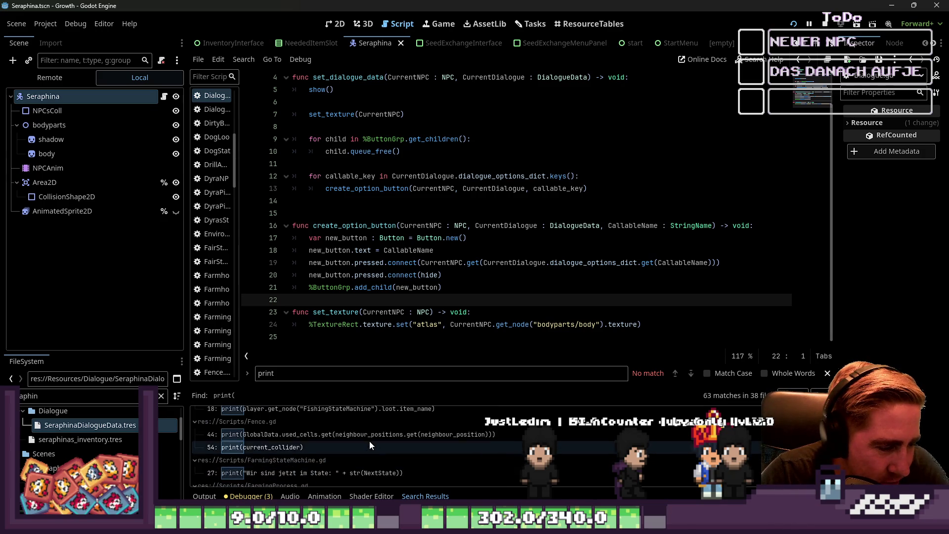
{"action": "scroll", "coordinate": [369, 441], "scroll_direction": "up", "scroll_amount": 8}
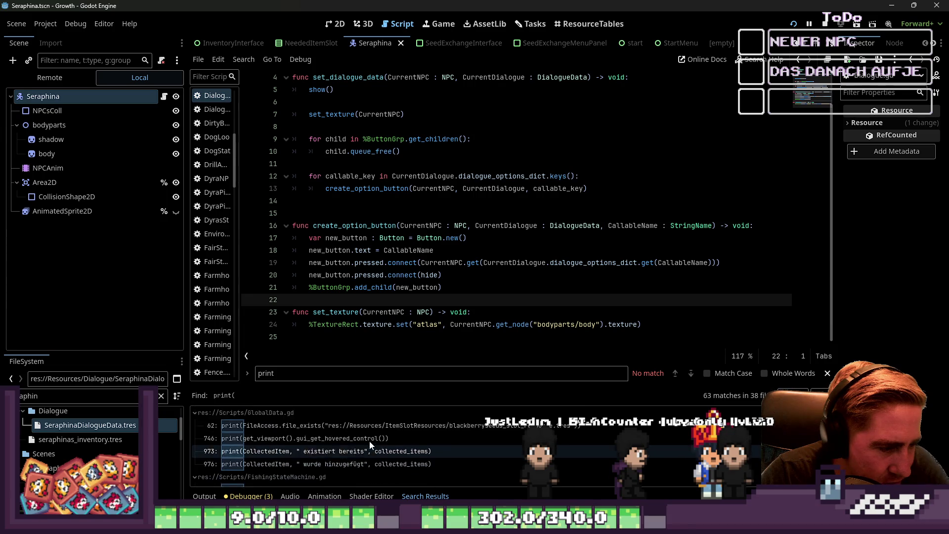
{"action": "scroll", "coordinate": [369, 441], "scroll_direction": "down", "scroll_amount": 3}
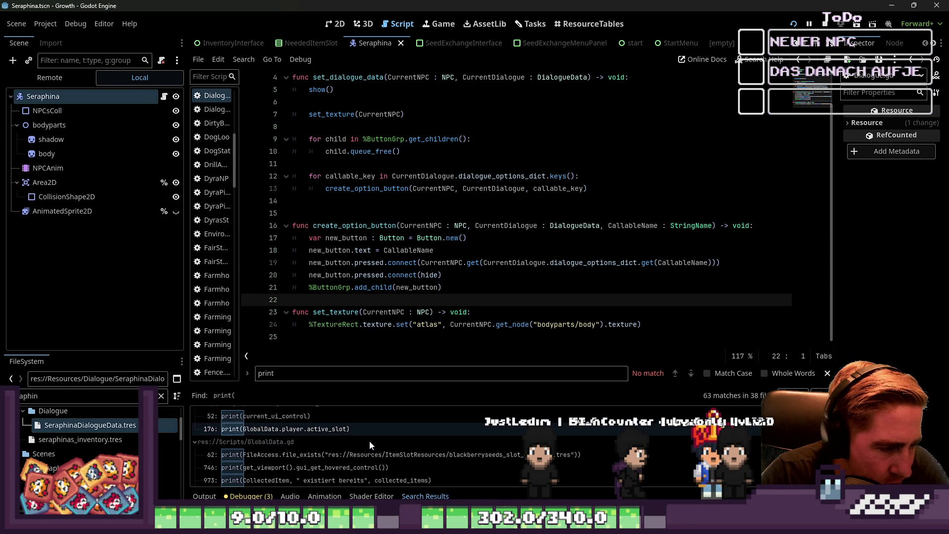
{"action": "scroll", "coordinate": [368, 441], "scroll_direction": "up", "scroll_amount": 3}
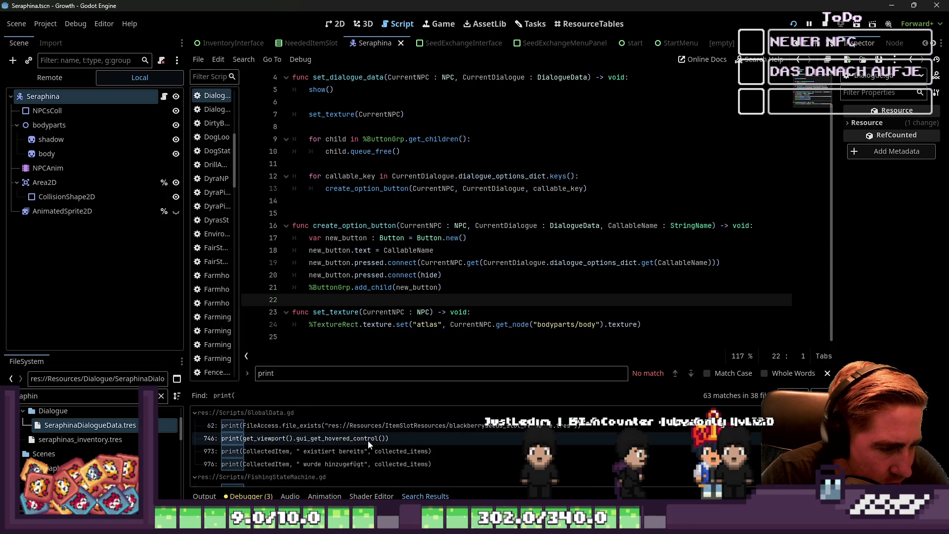
{"action": "scroll", "coordinate": [368, 441], "scroll_direction": "down", "scroll_amount": 3}
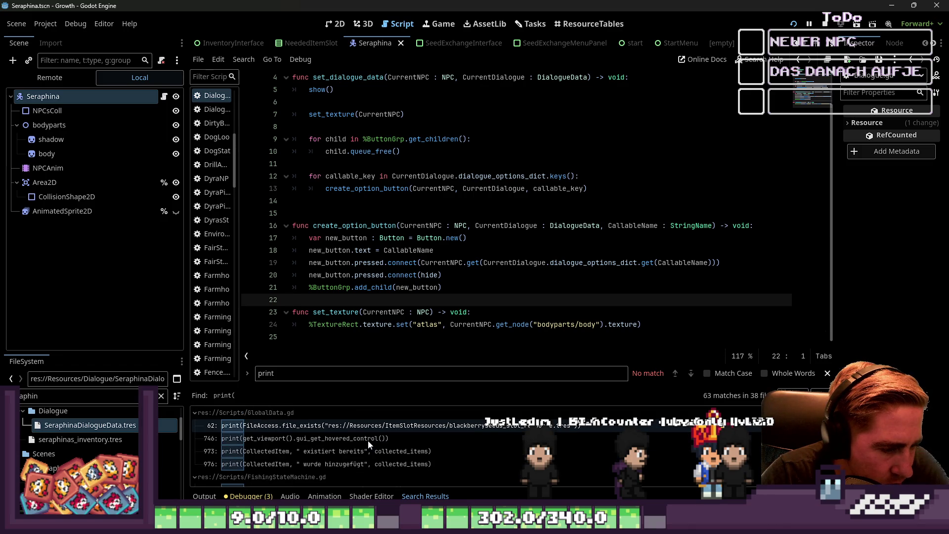
{"action": "scroll", "coordinate": [368, 441], "scroll_direction": "up", "scroll_amount": 3}
{"action": "scroll", "coordinate": [367, 441], "scroll_direction": "down", "scroll_amount": 3}
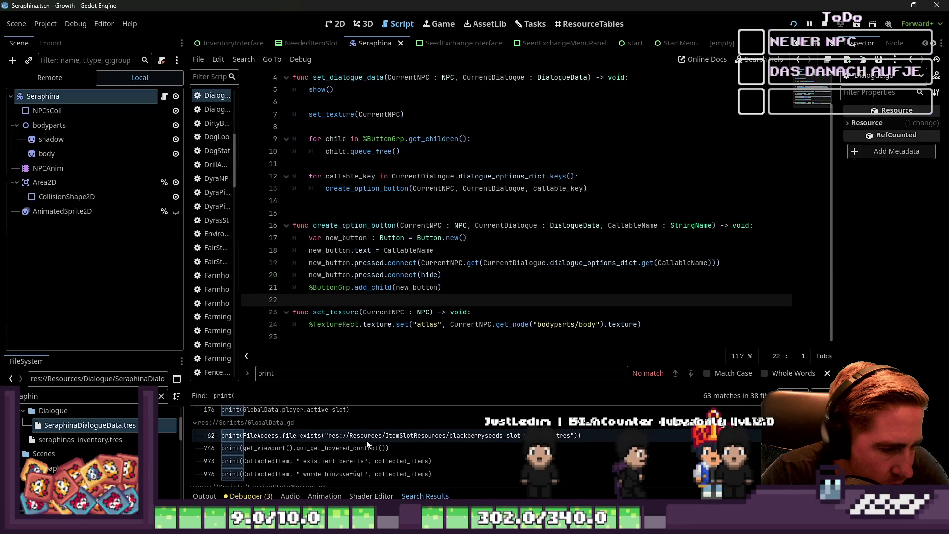
{"action": "scroll", "coordinate": [367, 442], "scroll_direction": "up", "scroll_amount": 5}
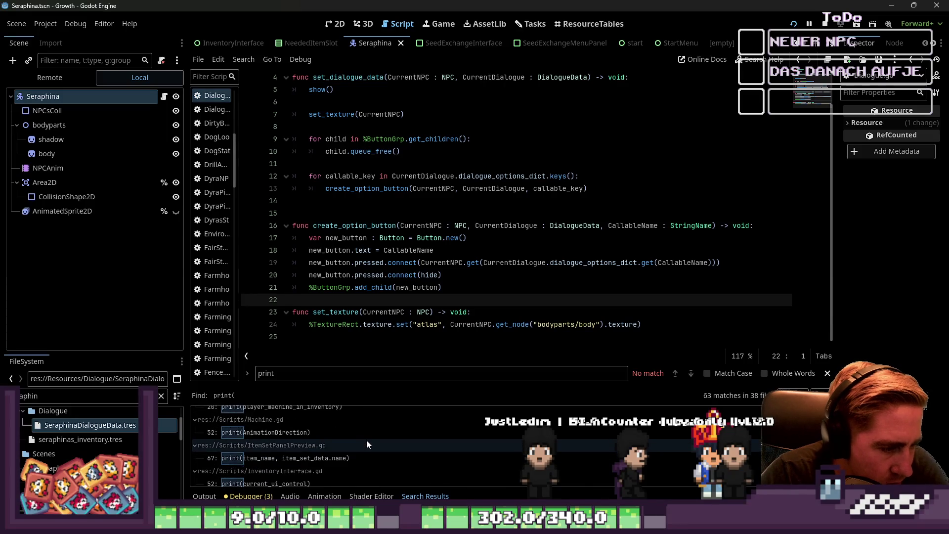
{"action": "scroll", "coordinate": [366, 440], "scroll_direction": "up", "scroll_amount": 3}
{"action": "scroll", "coordinate": [367, 440], "scroll_direction": "up", "scroll_amount": 2}
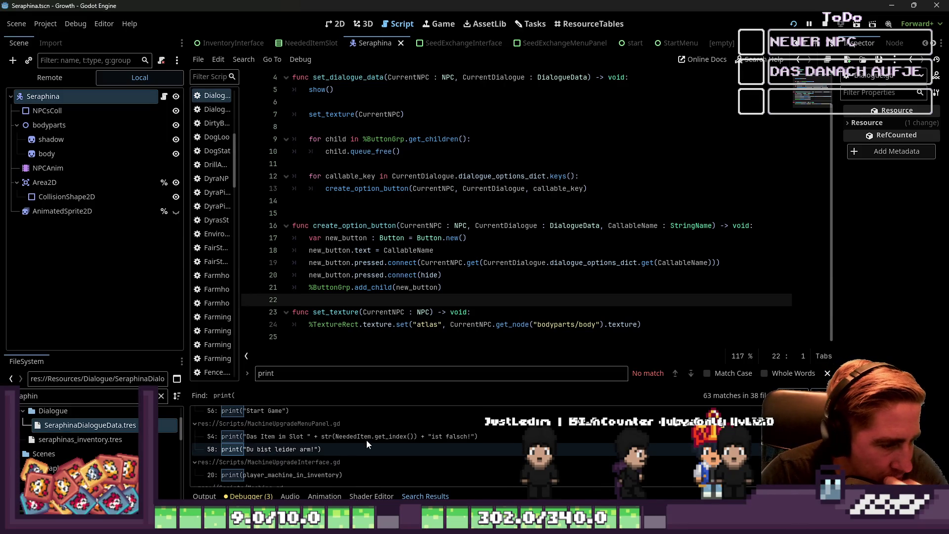
{"action": "scroll", "coordinate": [366, 440], "scroll_direction": "up", "scroll_amount": 5}
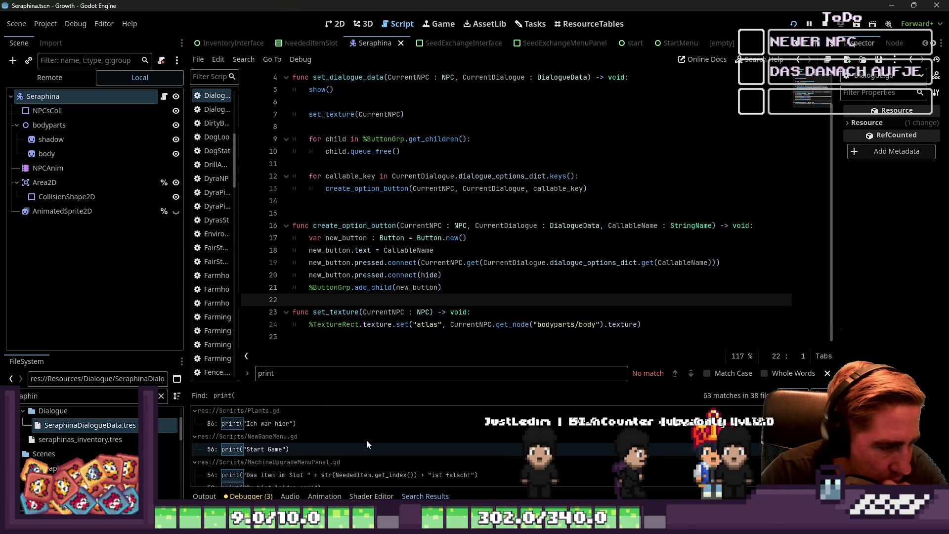
{"action": "scroll", "coordinate": [366, 440], "scroll_direction": "up", "scroll_amount": 5}
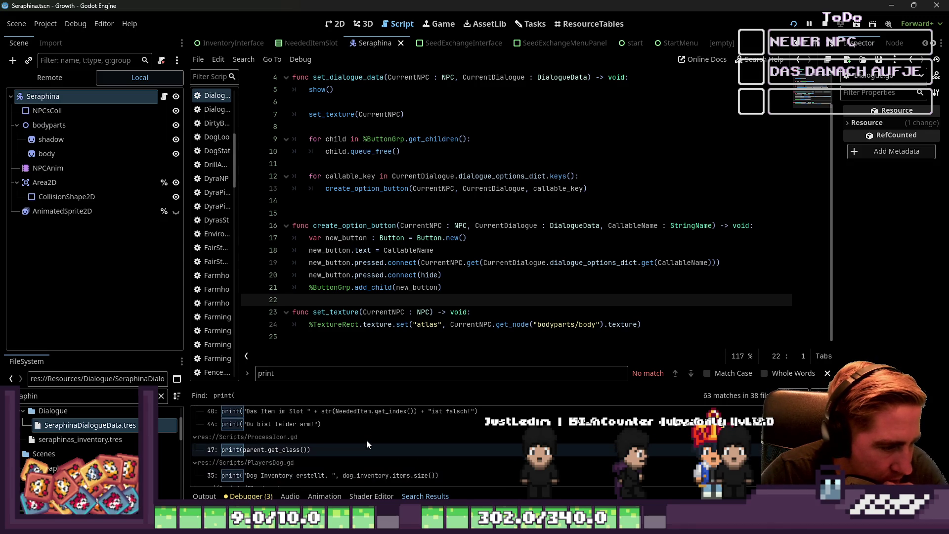
{"action": "scroll", "coordinate": [367, 442], "scroll_direction": "up", "scroll_amount": 1}
{"action": "scroll", "coordinate": [366, 443], "scroll_direction": "up", "scroll_amount": 1}
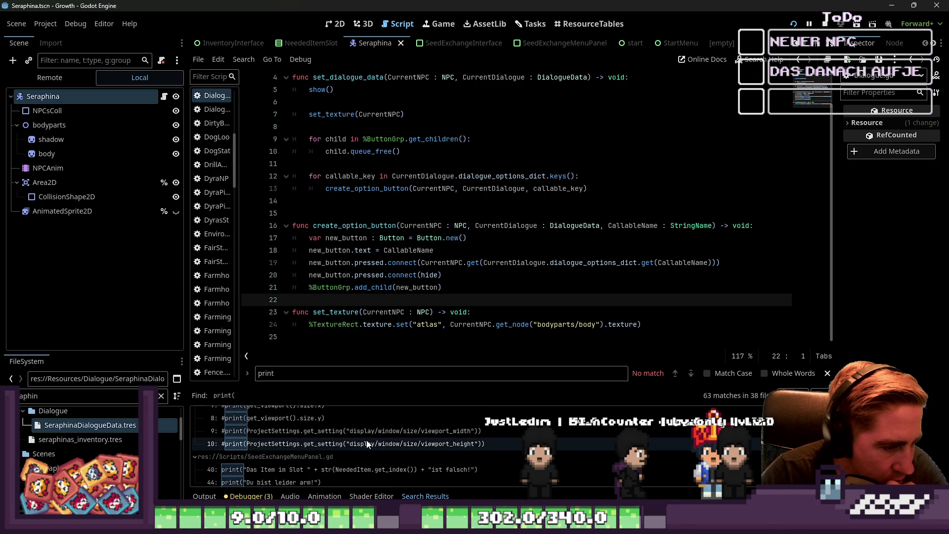
{"action": "left_click", "coordinate": [309, 459]}
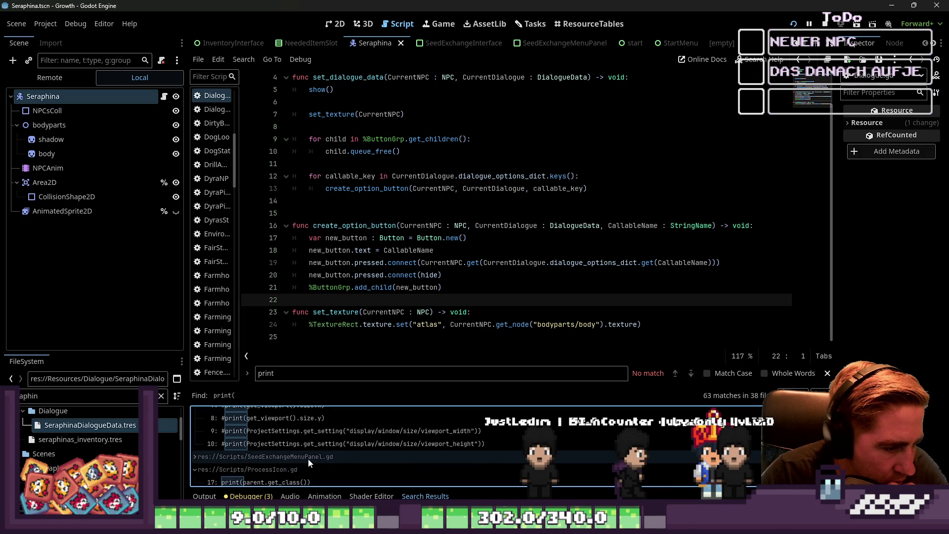
{"action": "scroll", "coordinate": [307, 458], "scroll_direction": "down", "scroll_amount": 1}
{"action": "scroll", "coordinate": [307, 457], "scroll_direction": "up", "scroll_amount": 2}
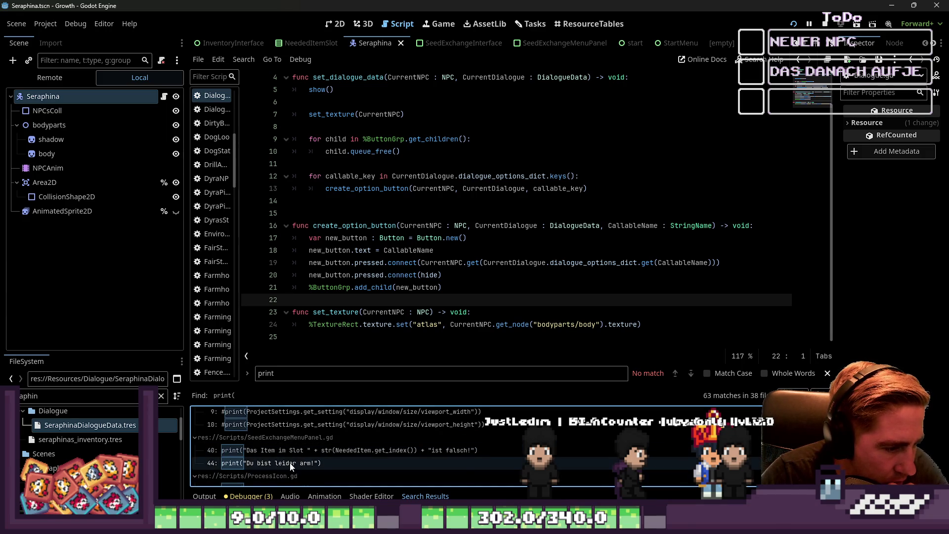
{"action": "scroll", "coordinate": [290, 463], "scroll_direction": "down", "scroll_amount": 5}
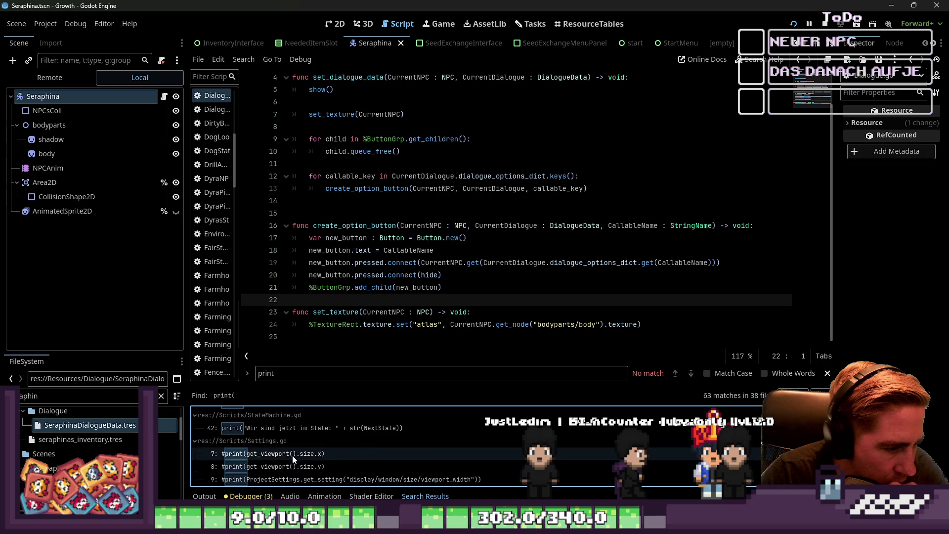
{"action": "scroll", "coordinate": [292, 459], "scroll_direction": "down", "scroll_amount": 6}
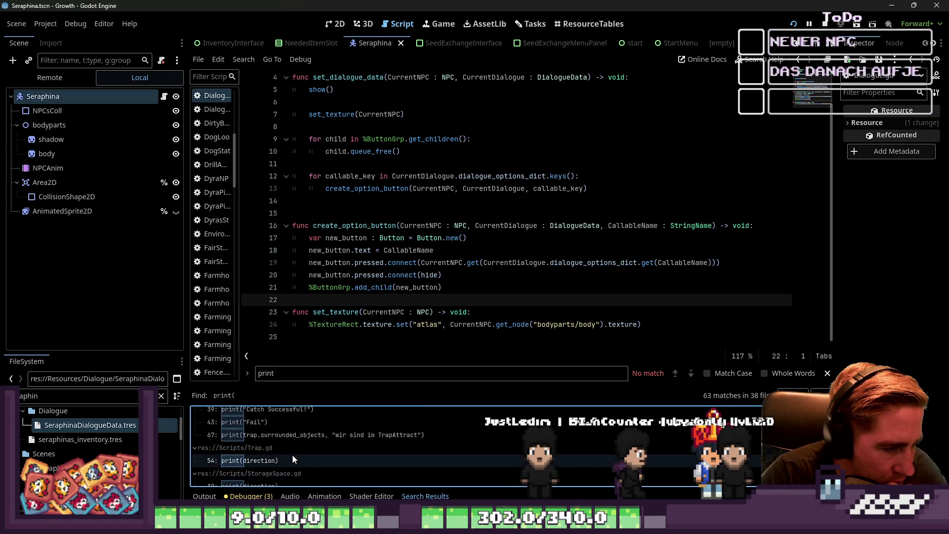
{"action": "scroll", "coordinate": [293, 458], "scroll_direction": "up", "scroll_amount": 1}
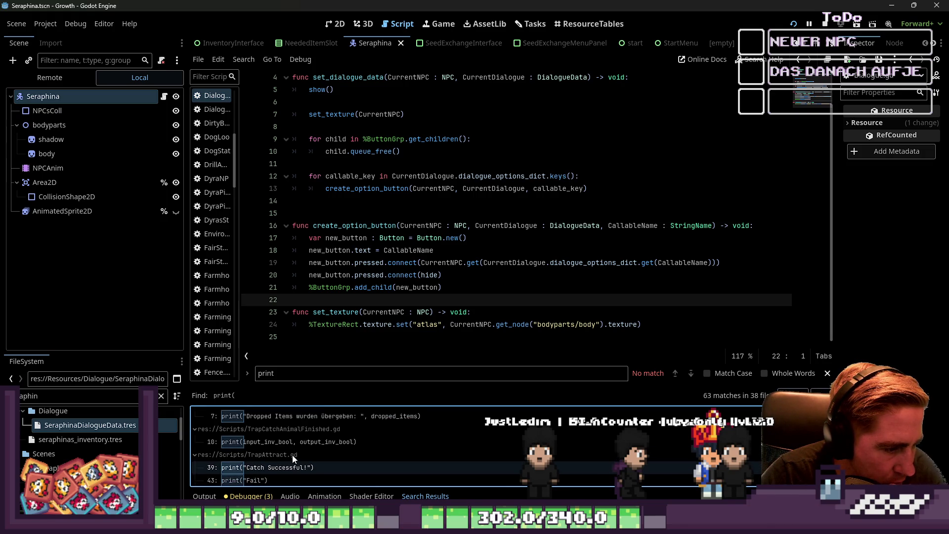
{"action": "scroll", "coordinate": [293, 459], "scroll_direction": "down", "scroll_amount": 10}
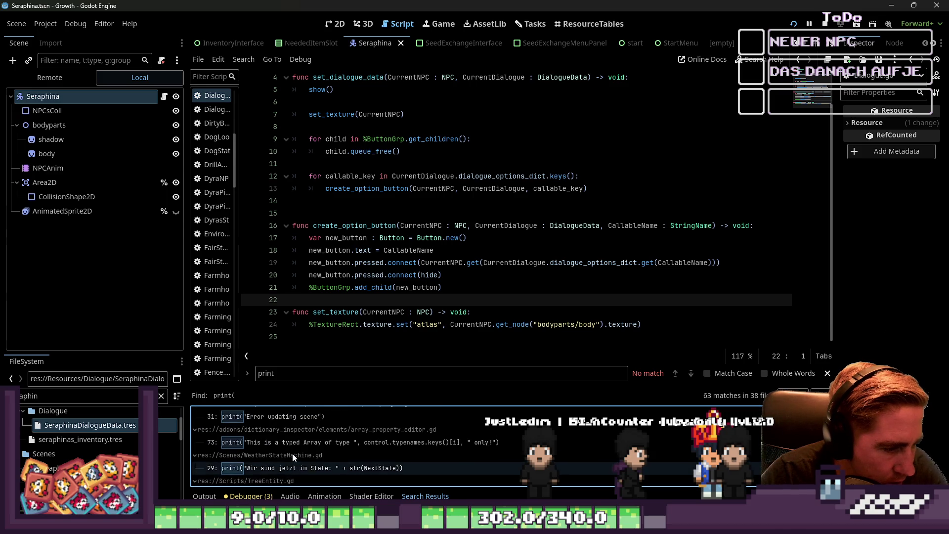
{"action": "scroll", "coordinate": [292, 452], "scroll_direction": "up", "scroll_amount": 4}
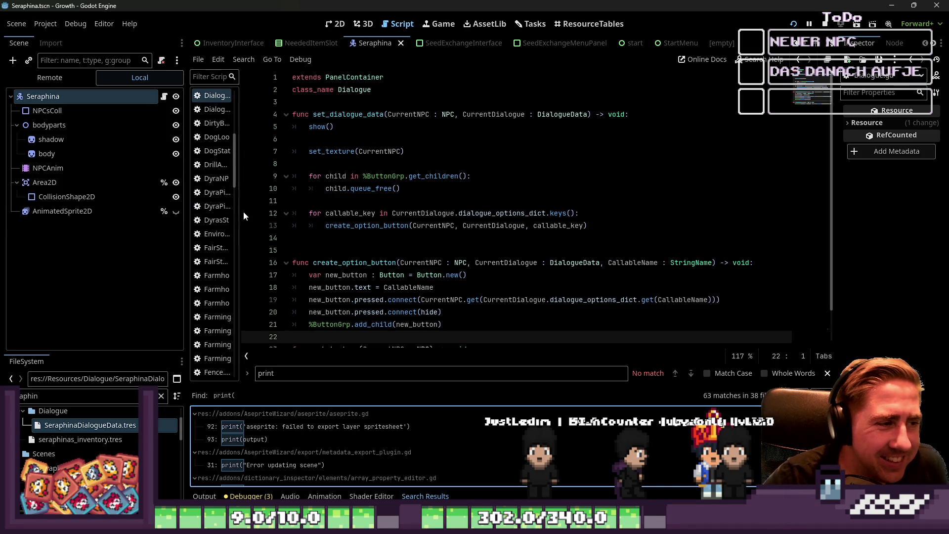
Widen the script list and open the Seraphina node's attached SeraphinaNPC.gd script
{"action": "left_click_drag", "start_coordinate": [239, 211], "coordinate": [359, 213]}
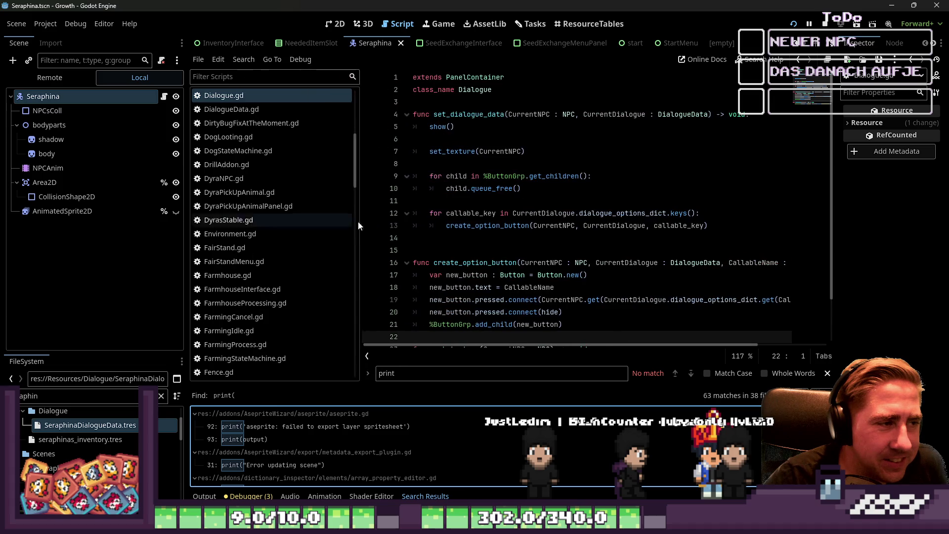
{"action": "left_click", "coordinate": [47, 110]}
{"action": "left_click", "coordinate": [82, 95]}
{"action": "left_click", "coordinate": [164, 96]}
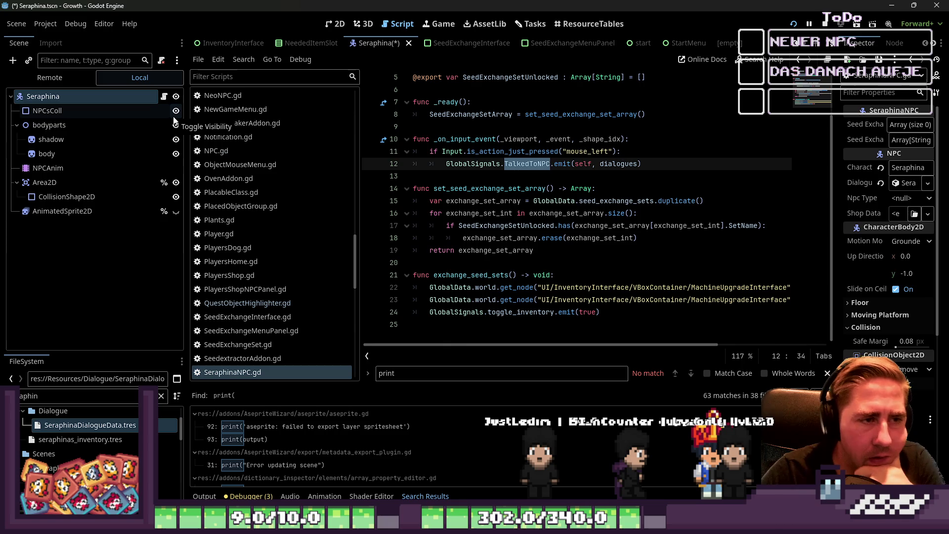
Review exchange_seed_sets and its MachineUpgradeInterface paths, then bring up the empty untitled scene
{"action": "double_click", "coordinate": [485, 276]}
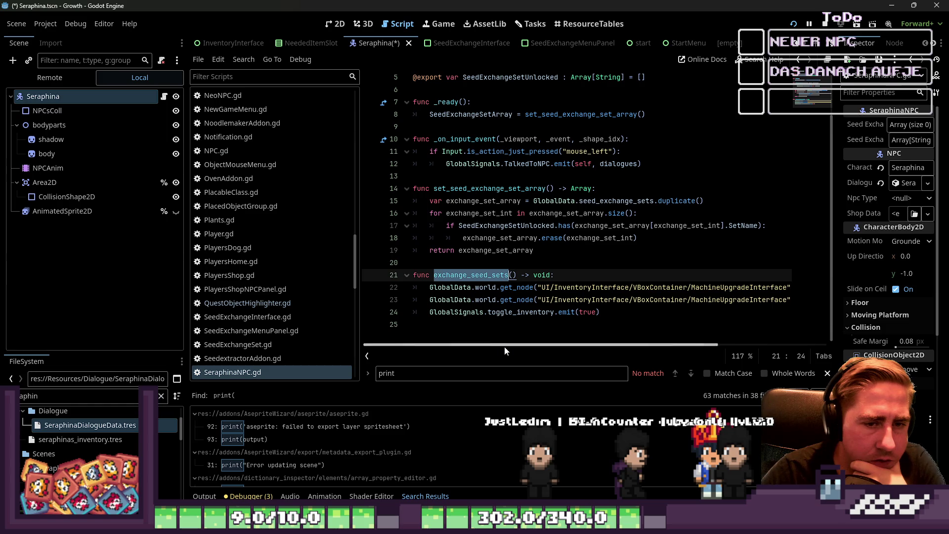
{"action": "left_click_drag", "start_coordinate": [504, 346], "coordinate": [541, 351]}
{"action": "double_click", "coordinate": [681, 288]}
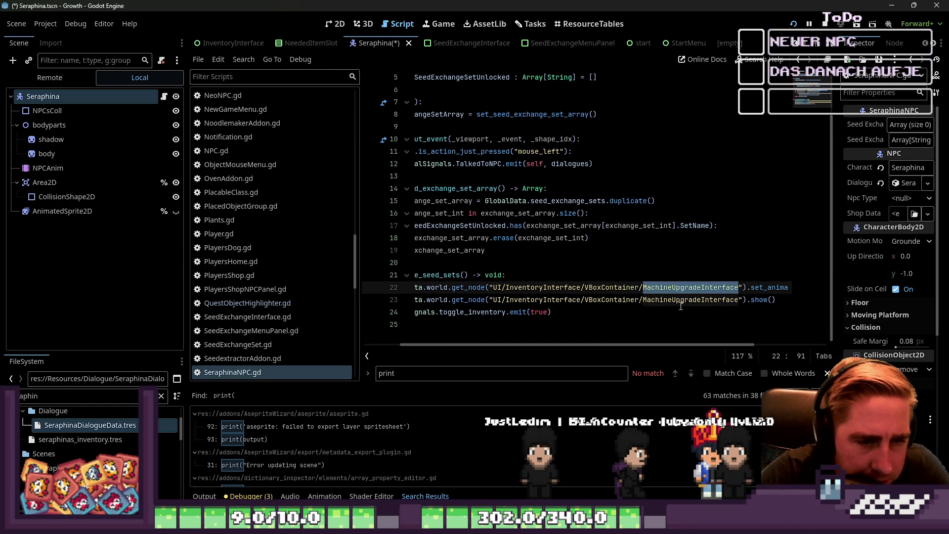
{"action": "left_click_drag", "start_coordinate": [549, 346], "coordinate": [512, 354]}
{"action": "double_click", "coordinate": [455, 275]}
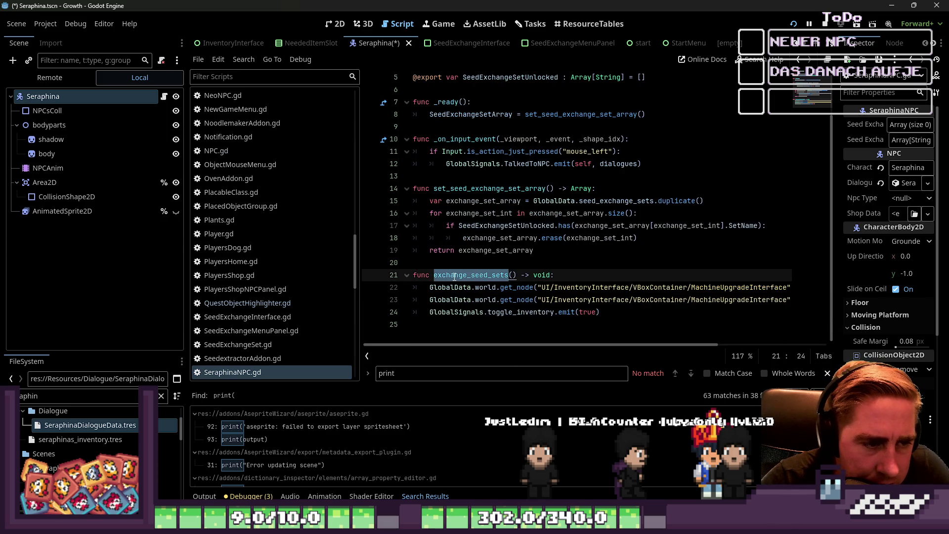
{"action": "double_click", "coordinate": [736, 287]}
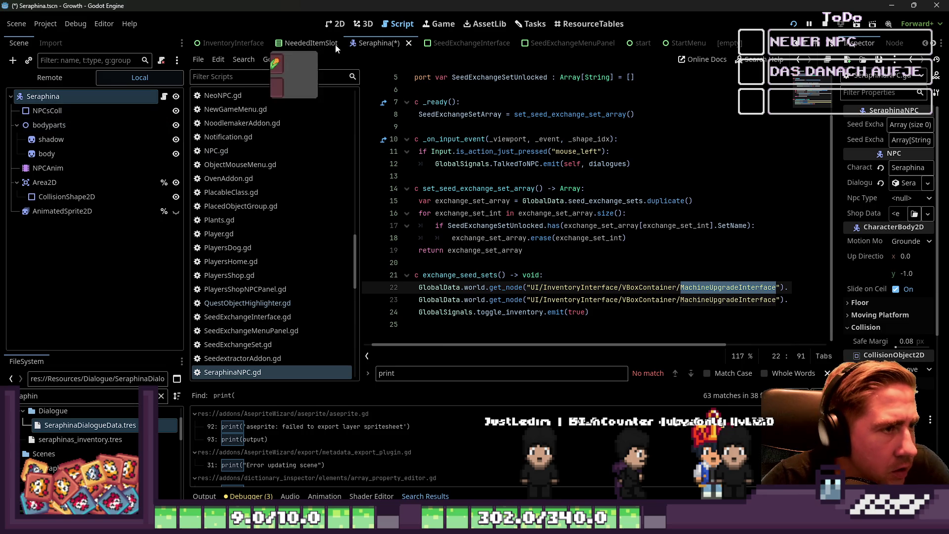
{"action": "scroll", "coordinate": [317, 46], "scroll_direction": "up", "scroll_amount": 1}
{"action": "scroll", "coordinate": [316, 46], "scroll_direction": "up", "scroll_amount": 4}
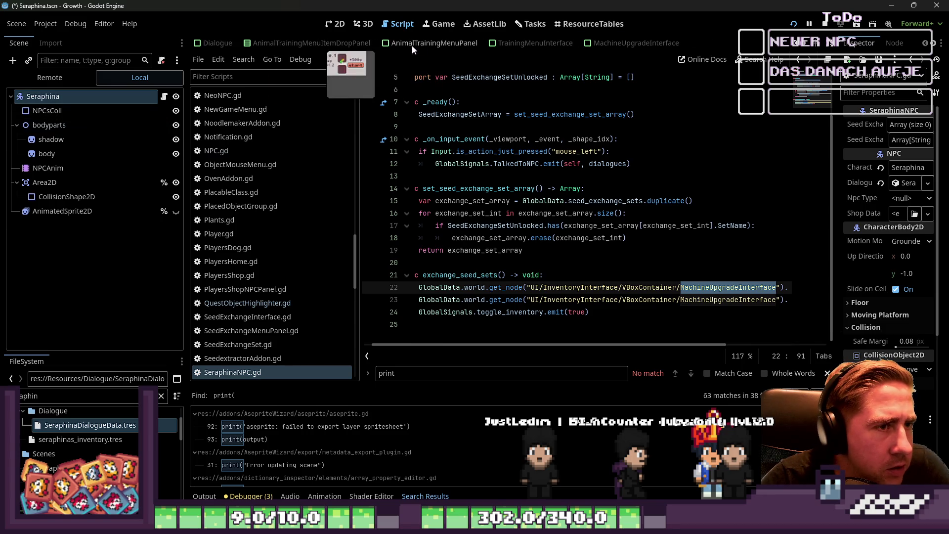
{"action": "scroll", "coordinate": [346, 45], "scroll_direction": "down", "scroll_amount": 5}
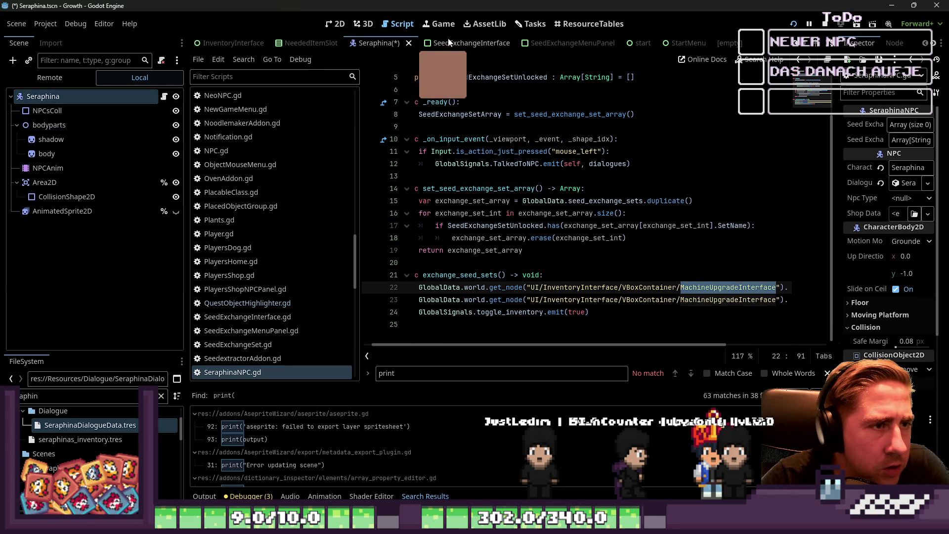
{"action": "scroll", "coordinate": [444, 46], "scroll_direction": "up", "scroll_amount": 5}
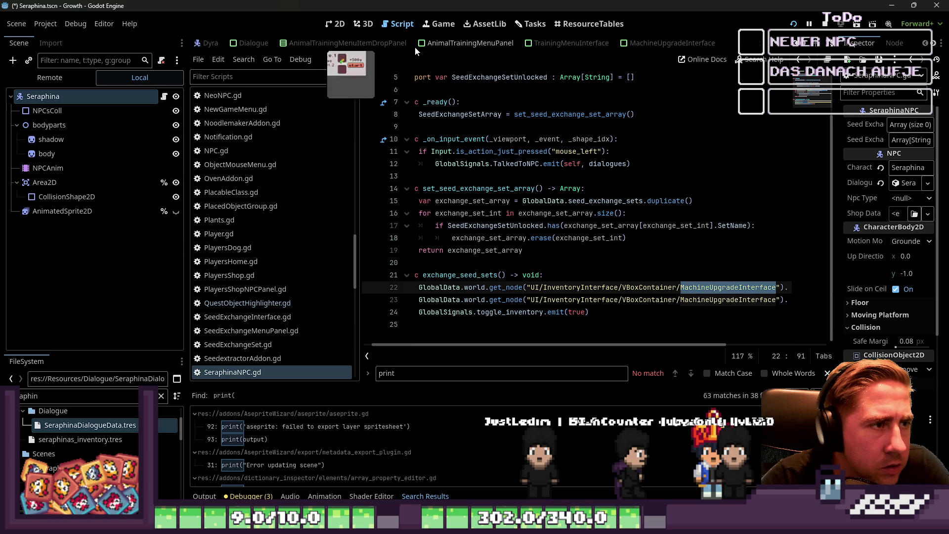
{"action": "scroll", "coordinate": [390, 49], "scroll_direction": "down", "scroll_amount": 5}
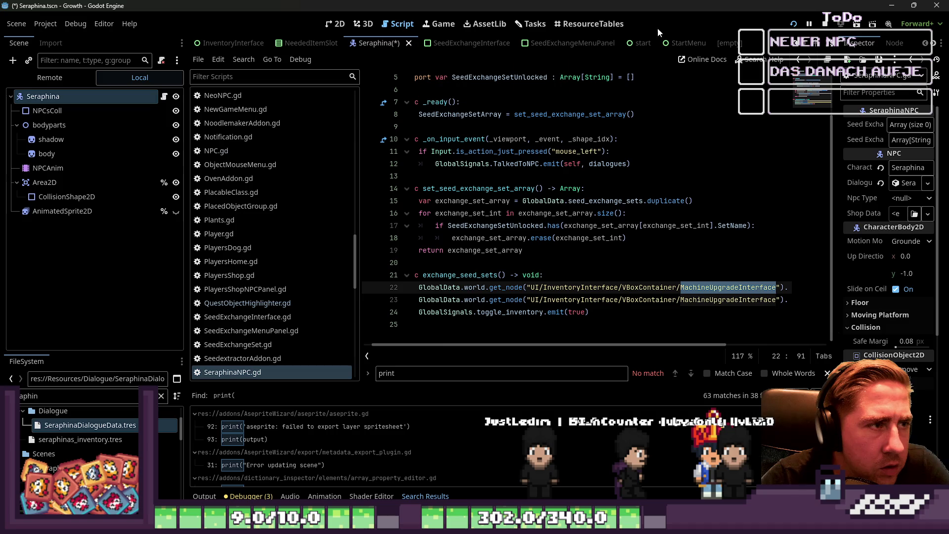
{"action": "left_click", "coordinate": [734, 44]}
Close the untitled scene and open InventoryInterface through the 'inventInter' FileSystem filter
{"action": "left_click", "coordinate": [744, 45]}
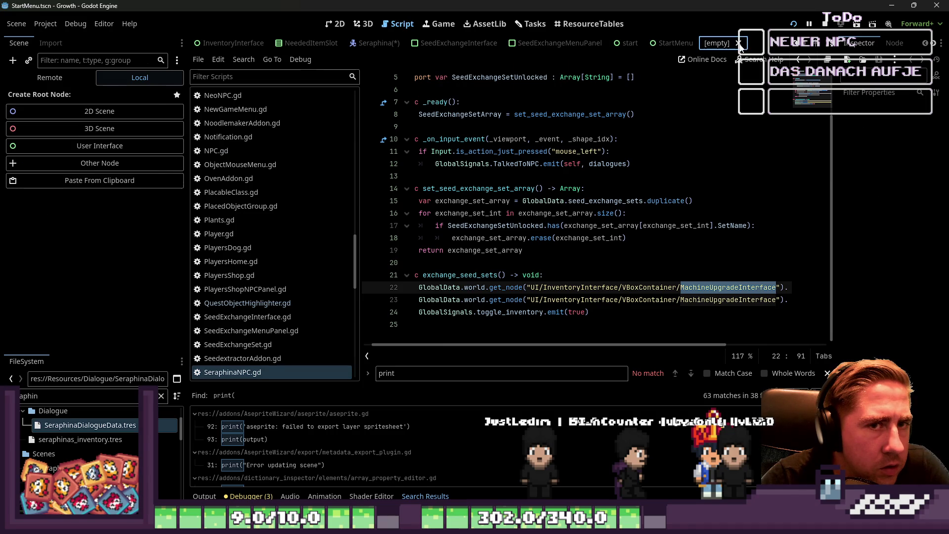
{"action": "scroll", "coordinate": [378, 42], "scroll_direction": "up", "scroll_amount": 10}
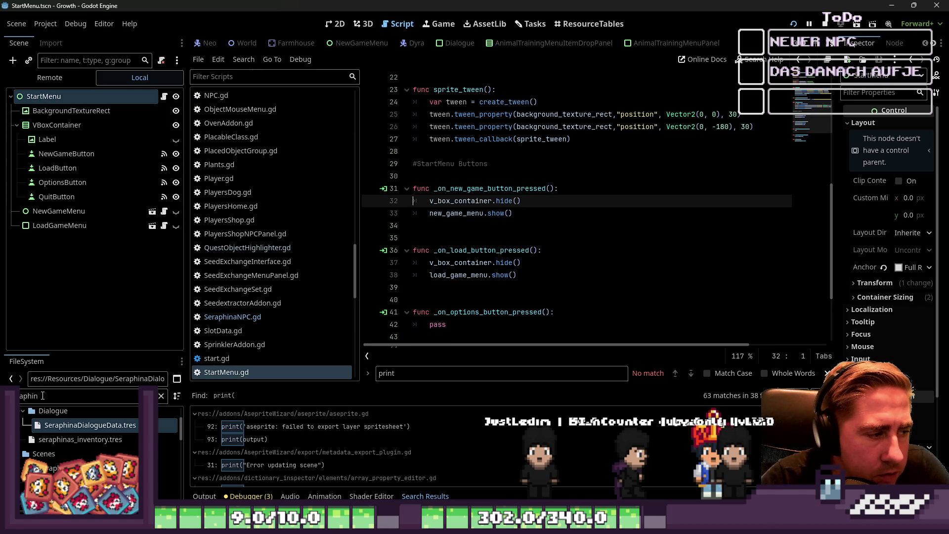
{"action": "double_click", "coordinate": [42, 395]}
{"action": "type", "text": "invent"}
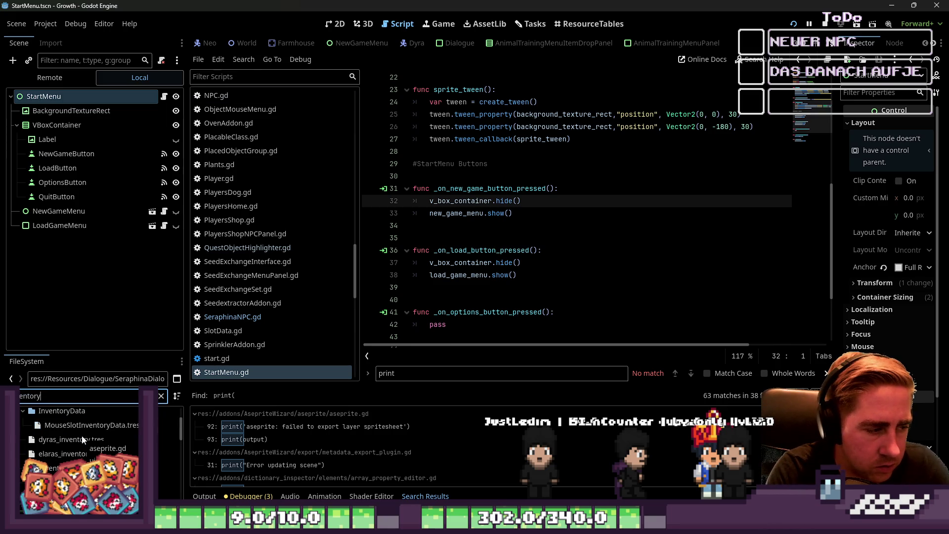
{"action": "type", "text": "Intt"}
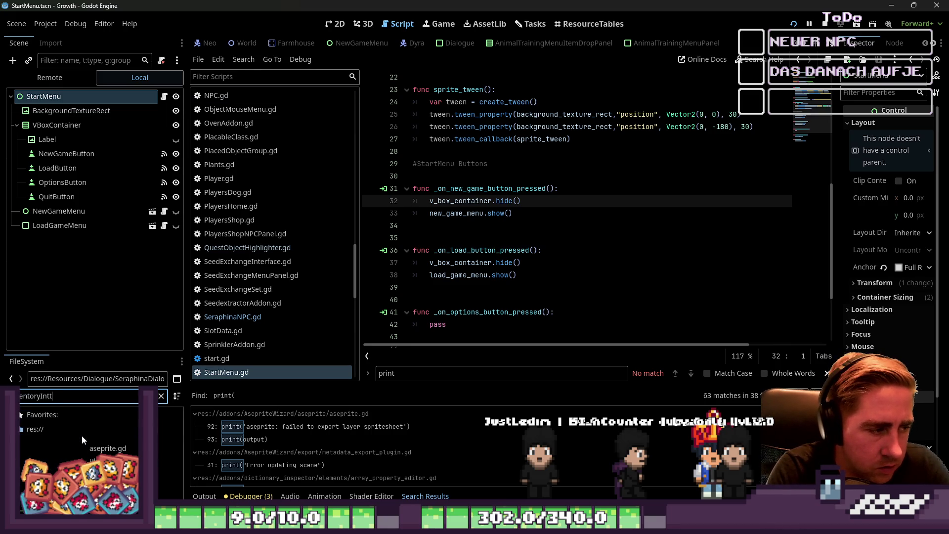
{"action": "key", "text": "BackSpace"}
{"action": "type", "text": "erface"}
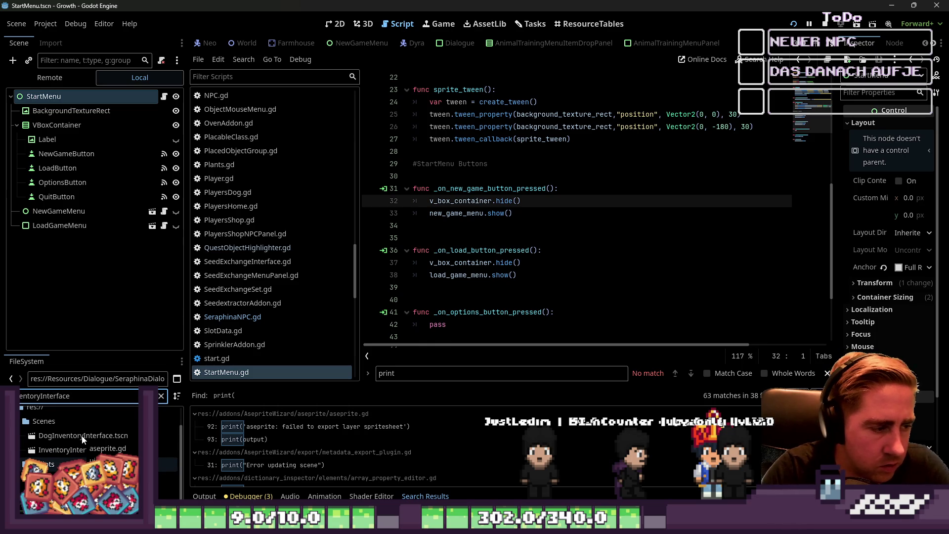
{"action": "double_click", "coordinate": [79, 449]}
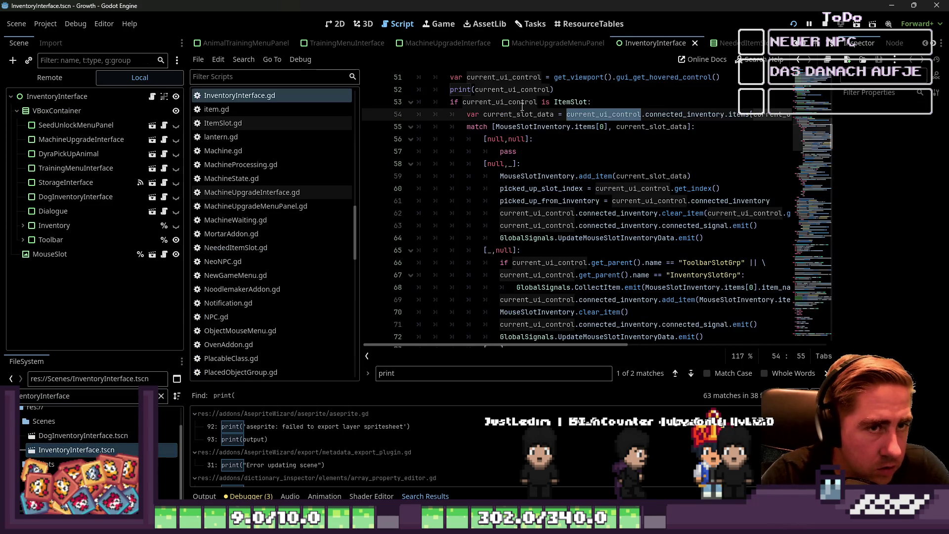
Delete the SeedUnlockMenuPanel node from the InventoryInterface scene
{"action": "left_click", "coordinate": [539, 101]}
{"action": "left_click", "coordinate": [85, 125]}
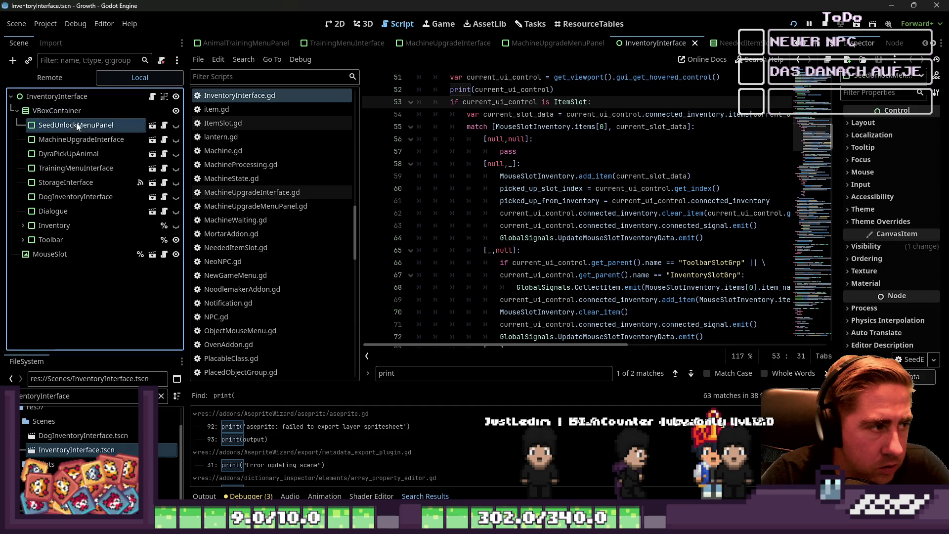
{"action": "left_click", "coordinate": [85, 124]}
{"action": "key", "text": "Escape"}
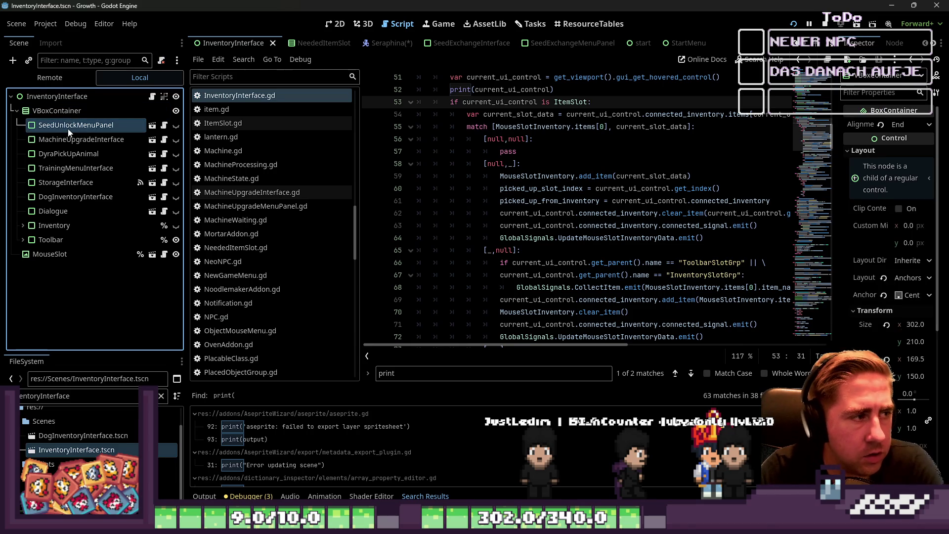
{"action": "key", "text": "Delete"}
{"action": "key", "text": "Return"}
Instance SeedExchangeInterface.tscn into VBoxContainer and move it to the top as first child
{"action": "double_click", "coordinate": [81, 398]}
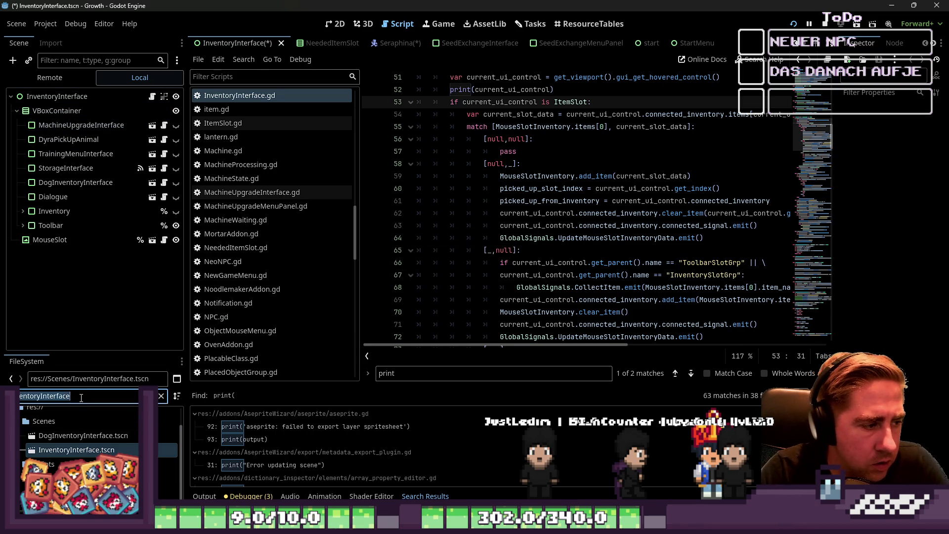
{"action": "type", "text": "SeedEs"}
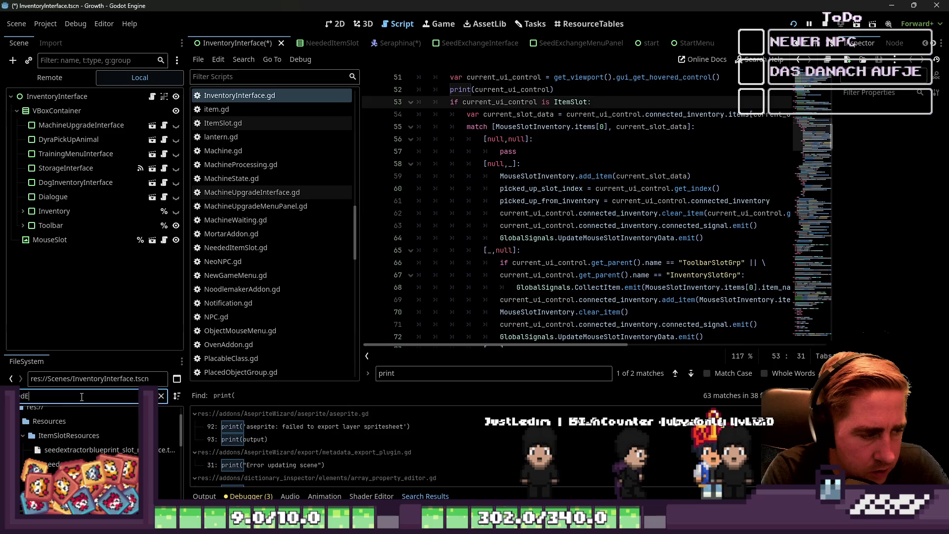
{"action": "key", "text": "BackSpace"}
{"action": "type", "text": "c"}
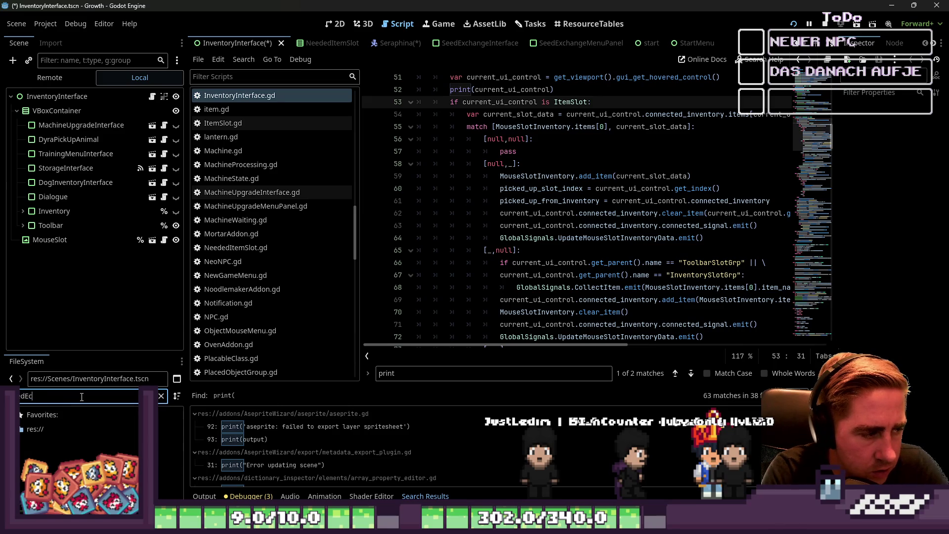
{"action": "type", "text": "xchange"}
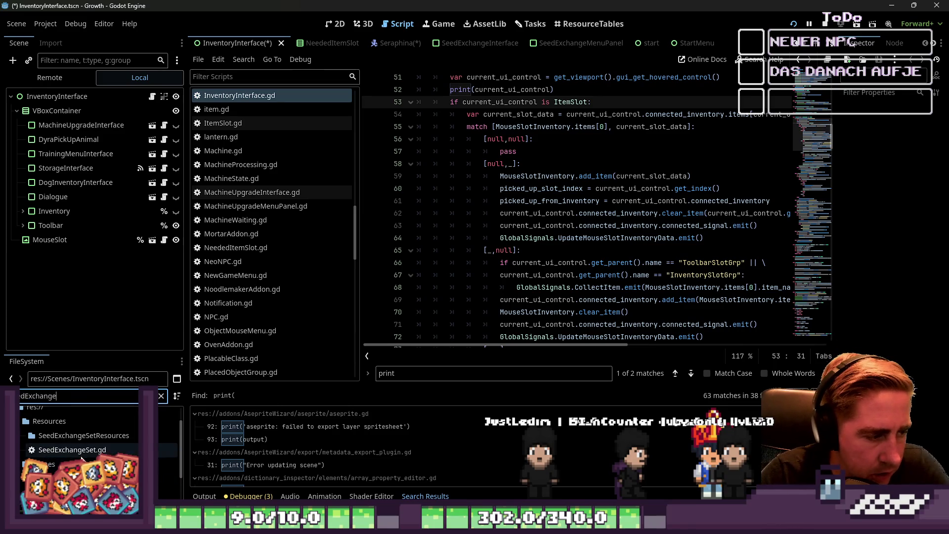
{"action": "left_click", "coordinate": [72, 450]}
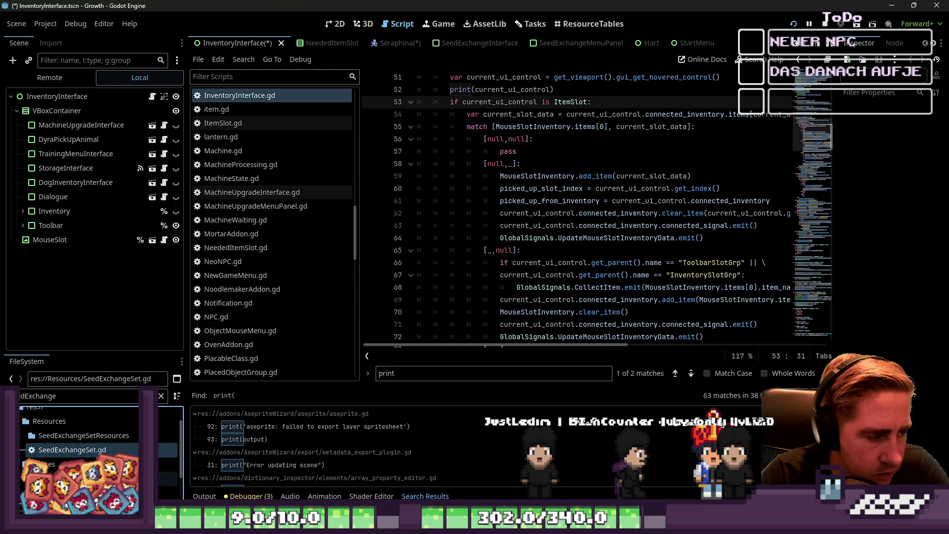
{"action": "left_click", "coordinate": [75, 478]}
{"action": "mouse_move", "coordinate": [154, 475]}
{"action": "left_mouse_down"}
{"action": "mouse_move", "coordinate": [70, 112]}
{"action": "mouse_move", "coordinate": [83, 127]}
{"action": "left_mouse_up"}
{"action": "mouse_move", "coordinate": [118, 247]}
{"action": "left_mouse_down"}
{"action": "mouse_move", "coordinate": [118, 173]}
{"action": "mouse_move", "coordinate": [101, 121]}
{"action": "left_mouse_up"}
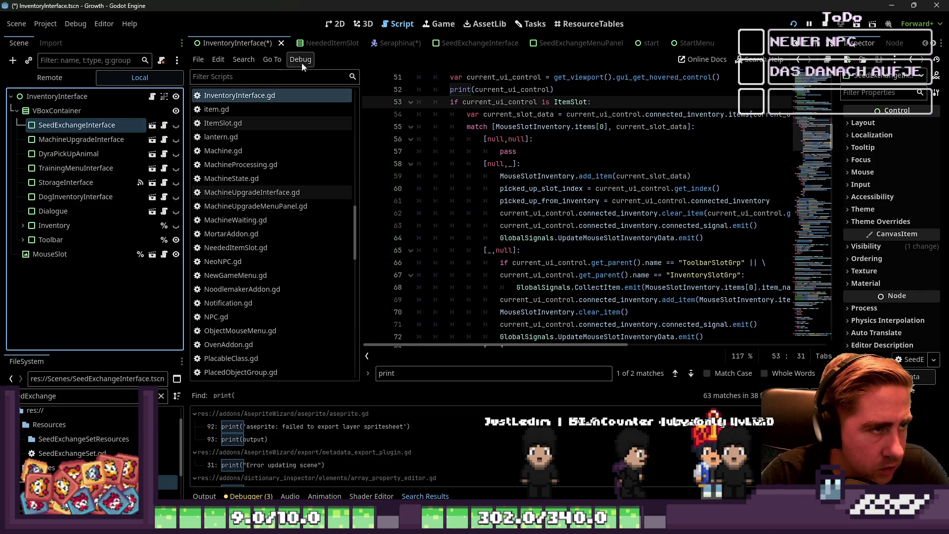
Save InventoryInterface, then change line 22's get_node path to SeedExchangeInterface in SeraphinaNPC.gd
{"action": "key", "text": "ctrl+s"}
{"action": "left_click", "coordinate": [389, 43]}
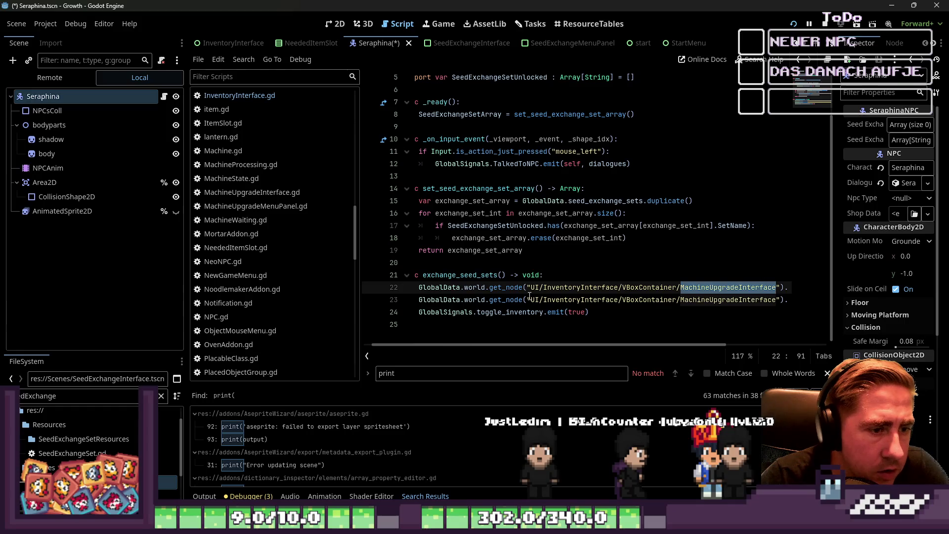
{"action": "type", "text": "SeedUnlockMenuPanel"}
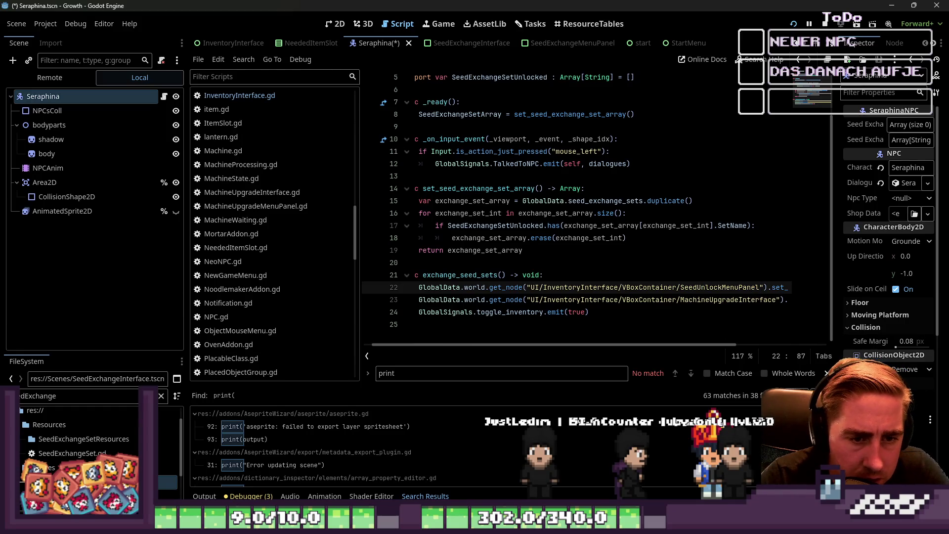
{"action": "key", "text": "ctrl+shift+Left"}
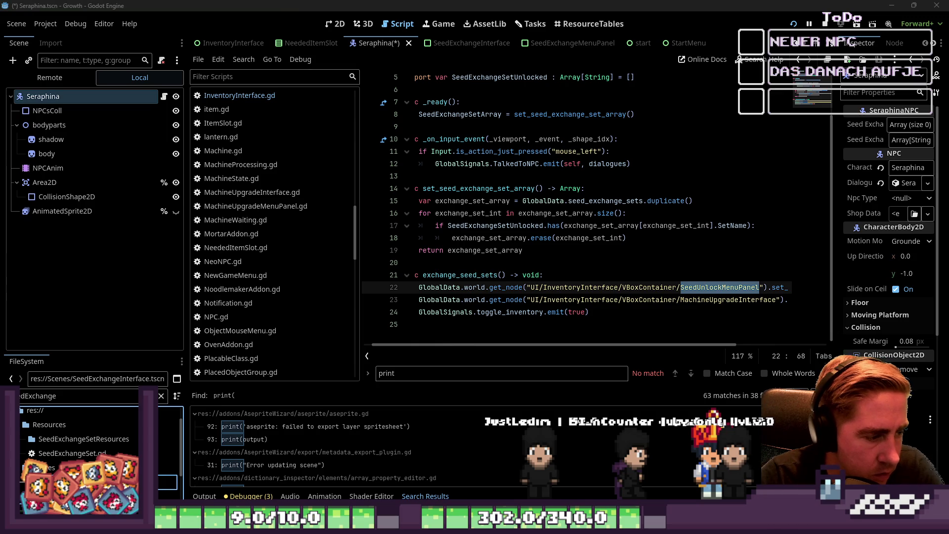
{"action": "type", "text": "SeedExchangeInterface"}
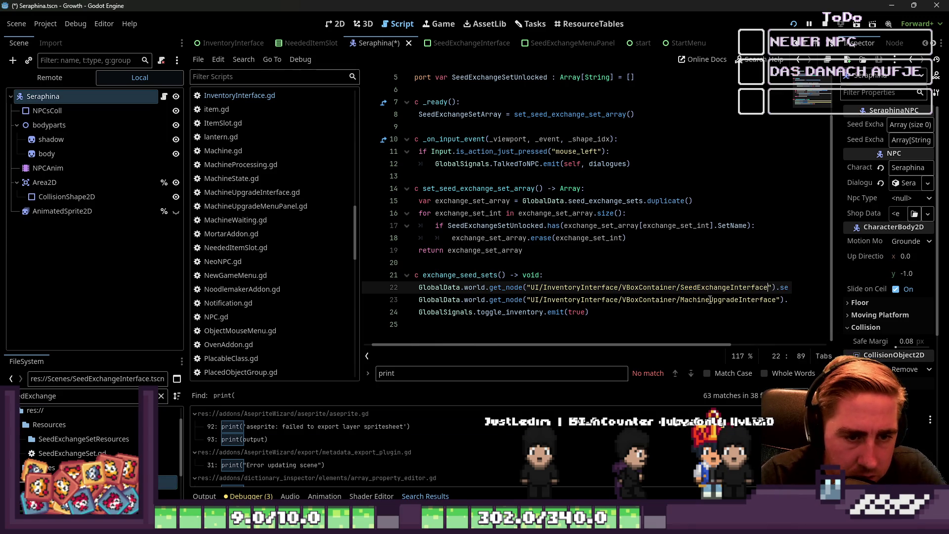
Paste SeedExchangeInterface over MachineUpgradeInterface in line 23's get_node path
{"action": "double_click", "coordinate": [710, 299]}
{"action": "scroll", "coordinate": [749, 341], "scroll_direction": "right", "scroll_amount": 3}
{"action": "key", "text": "ctrl+v"}
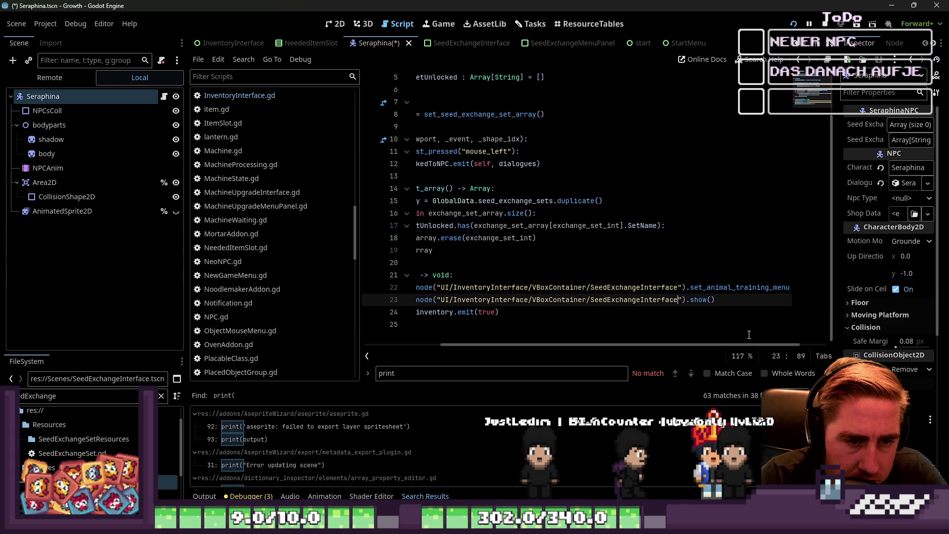
Review exchange_seed_sets, selecting set_animal_training_menu_panels on line 22
{"action": "left_click", "coordinate": [749, 326]}
{"action": "left_click_drag", "start_coordinate": [698, 346], "coordinate": [815, 346]}
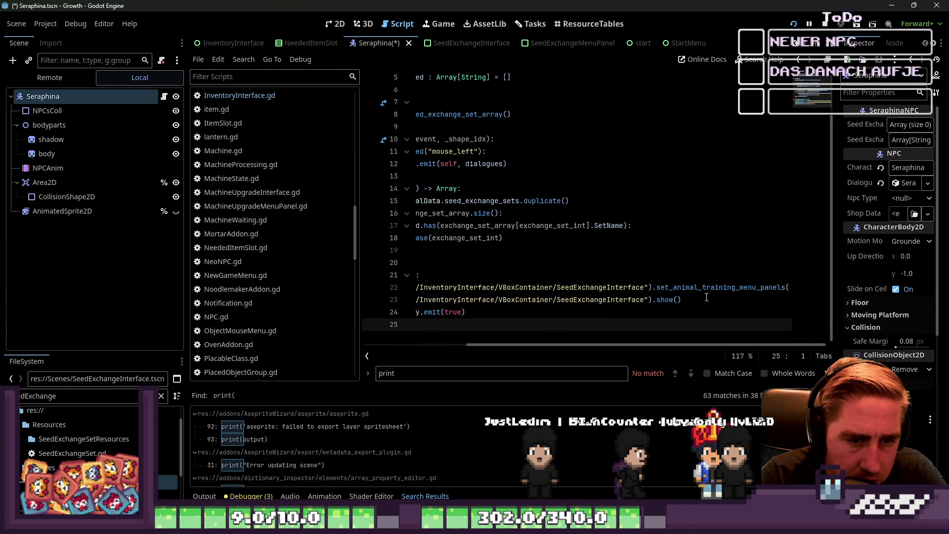
{"action": "left_click_drag", "start_coordinate": [753, 346], "coordinate": [755, 347]}
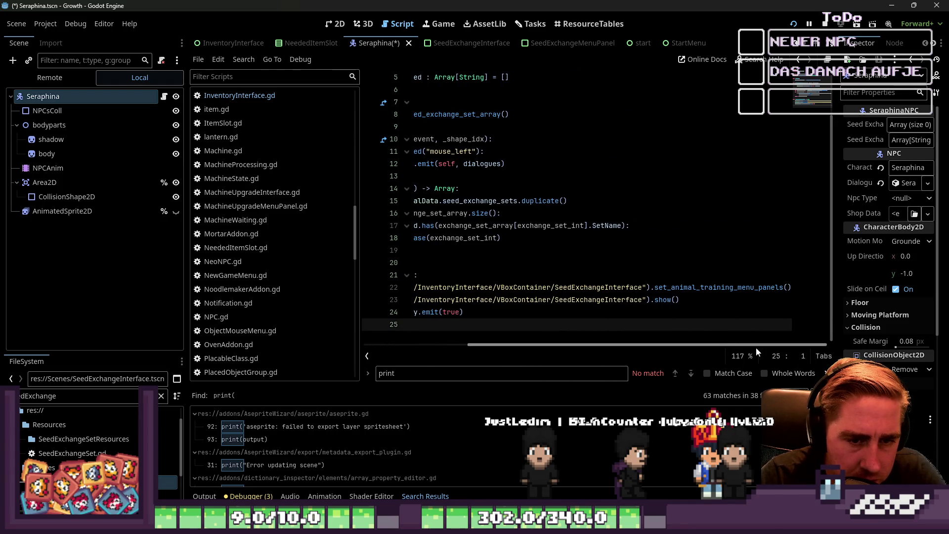
{"action": "double_click", "coordinate": [692, 287]}
{"action": "scroll", "coordinate": [251, 119], "scroll_direction": "up", "scroll_amount": 4}
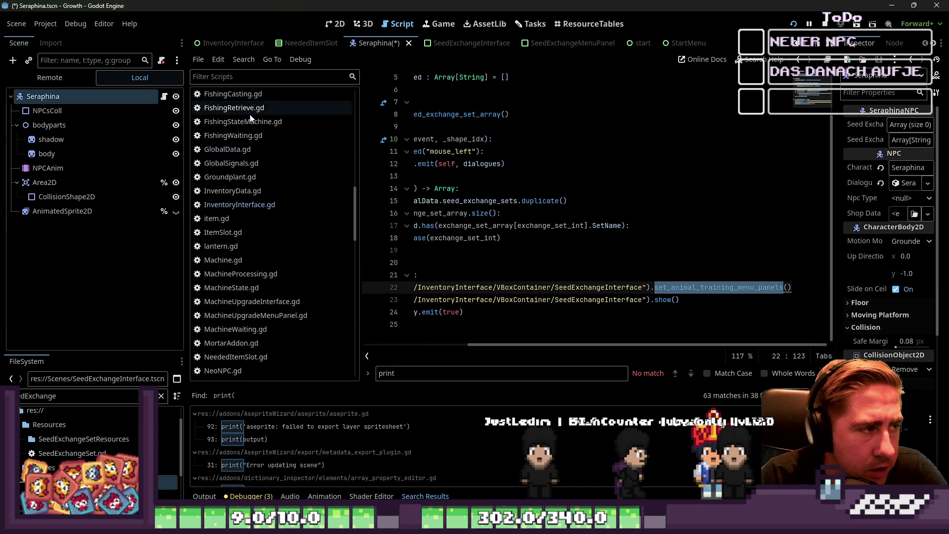
{"action": "scroll", "coordinate": [250, 118], "scroll_direction": "up", "scroll_amount": 4}
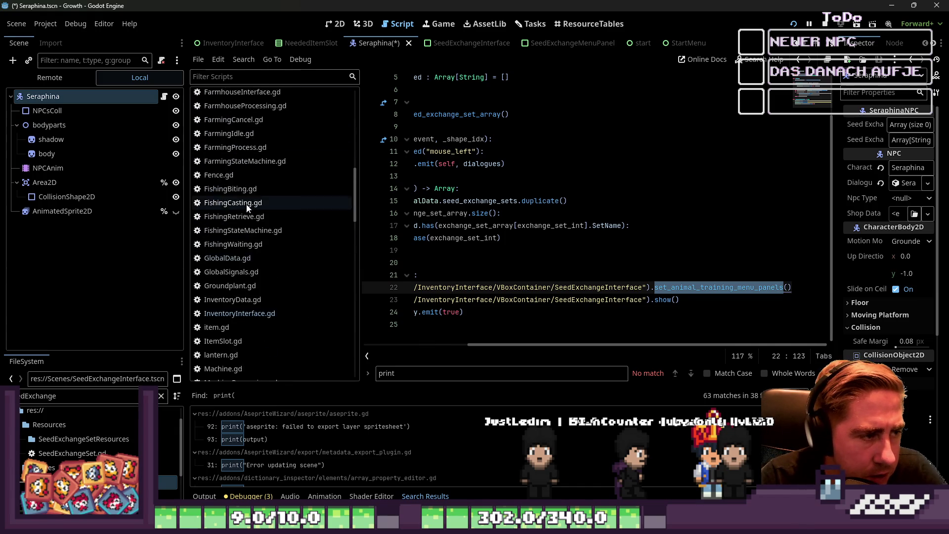
{"action": "scroll", "coordinate": [246, 207], "scroll_direction": "down", "scroll_amount": 12}
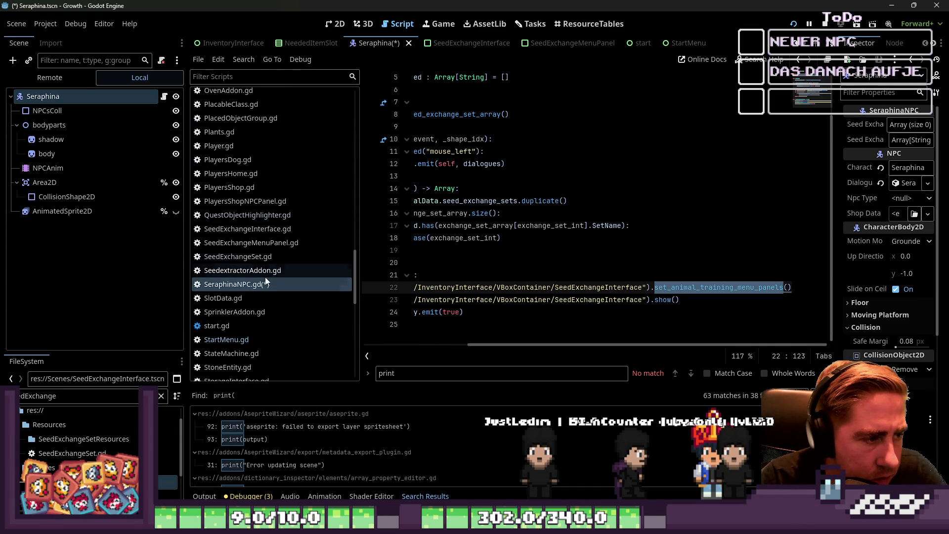
Save SeraphinaNPC.gd and the edited Seraphina scene
{"action": "left_click", "coordinate": [277, 232]}
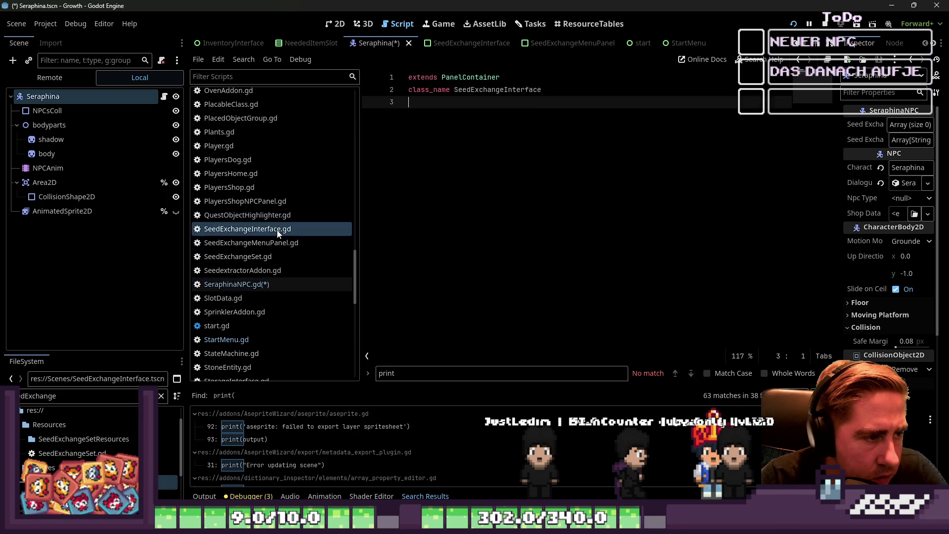
{"action": "left_click", "coordinate": [289, 272]}
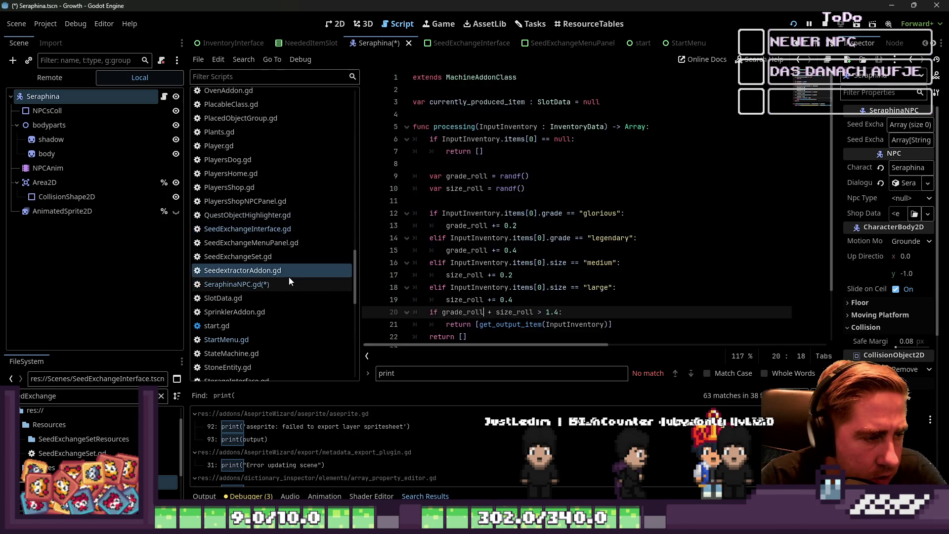
{"action": "left_click", "coordinate": [288, 284]}
{"action": "key", "text": "ctrl+s"}
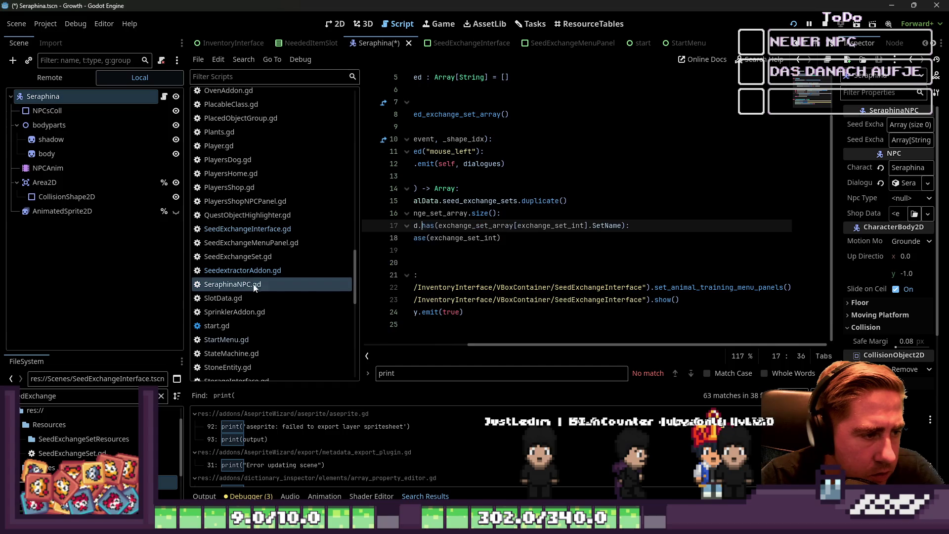
Save the remaining unsaved changes, ending on SeedExchangeInterface.gd
{"action": "left_click", "coordinate": [247, 270]}
{"action": "left_click", "coordinate": [244, 241]}
{"action": "left_click", "coordinate": [244, 232]}
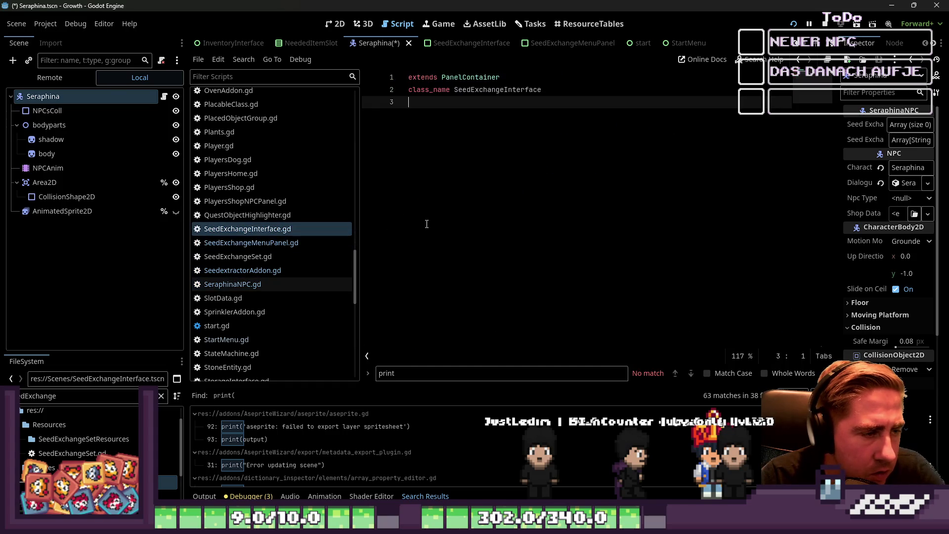
{"action": "key", "text": "ctrl+s"}
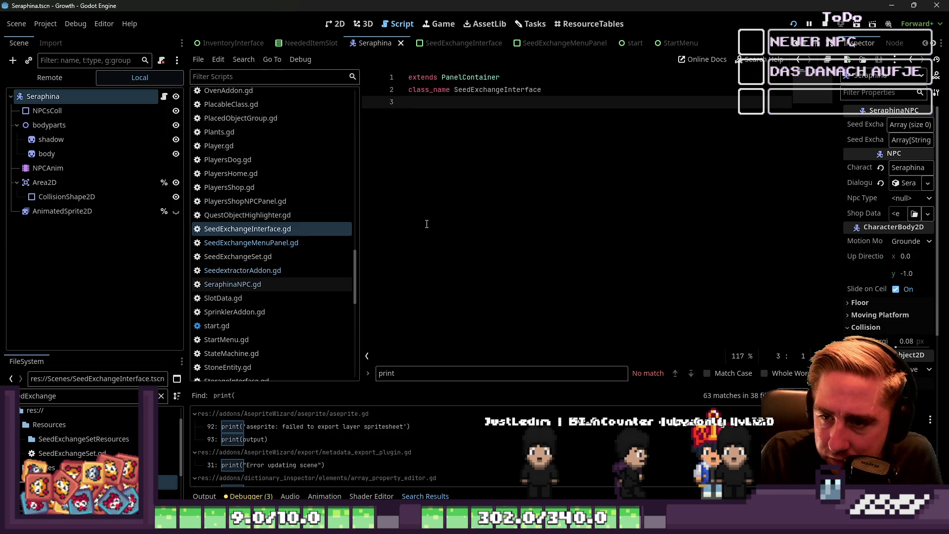
Open the World scene in the 2D view and zoom around the island's village and mountain tiles
{"action": "left_click", "coordinate": [337, 23]}
{"action": "scroll", "coordinate": [429, 193], "scroll_direction": "down", "scroll_amount": 3}
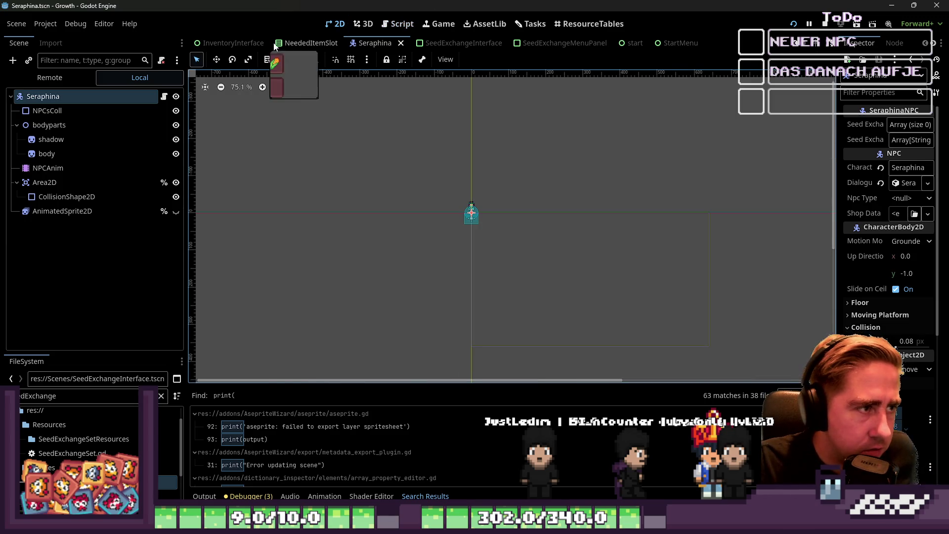
{"action": "scroll", "coordinate": [275, 44], "scroll_direction": "up", "scroll_amount": 5}
{"action": "left_click", "coordinate": [242, 43]}
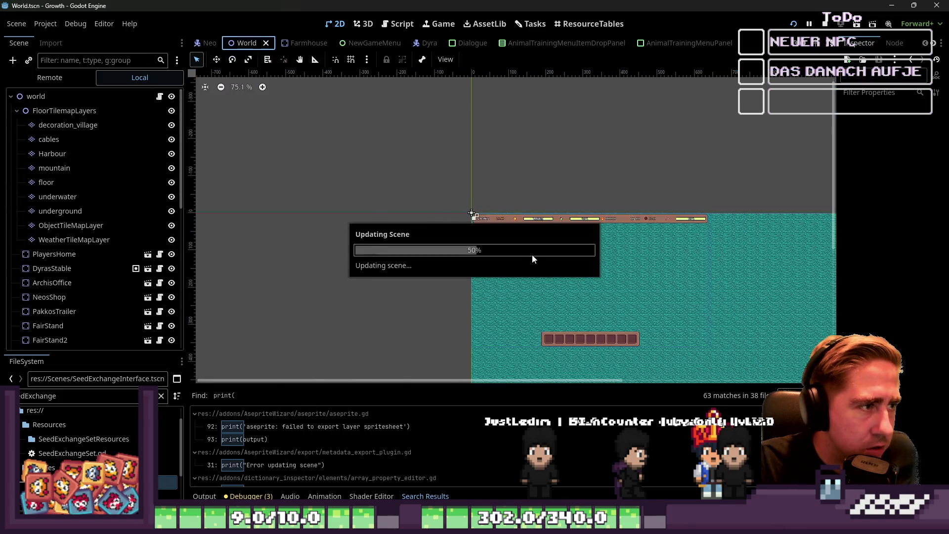
{"action": "scroll", "coordinate": [528, 266], "scroll_direction": "down", "scroll_amount": 5}
{"action": "scroll", "coordinate": [567, 208], "scroll_direction": "up", "scroll_amount": 10}
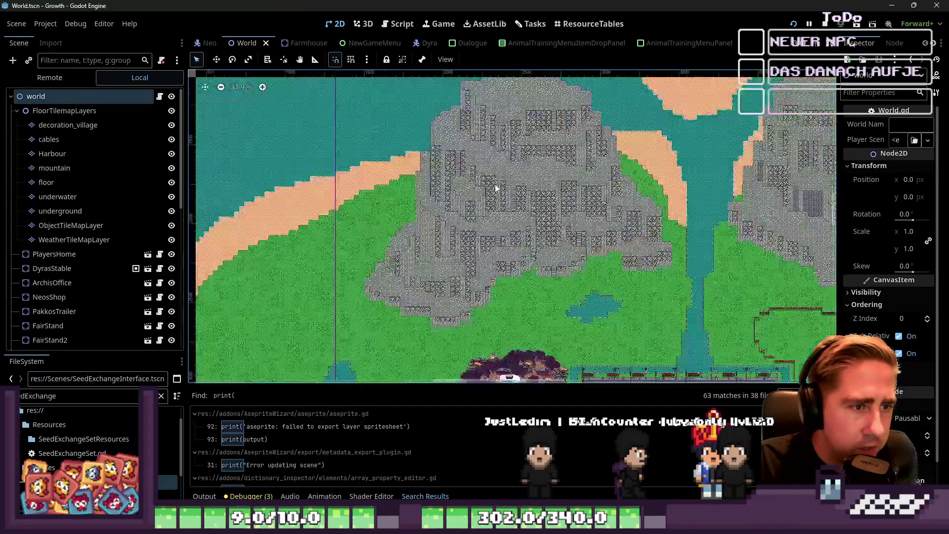
{"action": "scroll", "coordinate": [355, 177], "scroll_direction": "up", "scroll_amount": 6}
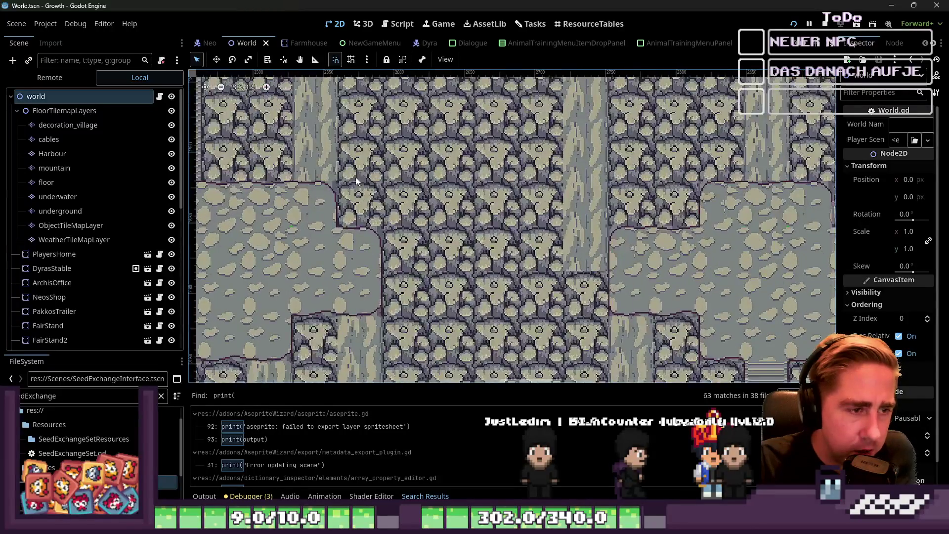
{"action": "scroll", "coordinate": [346, 166], "scroll_direction": "down", "scroll_amount": 3}
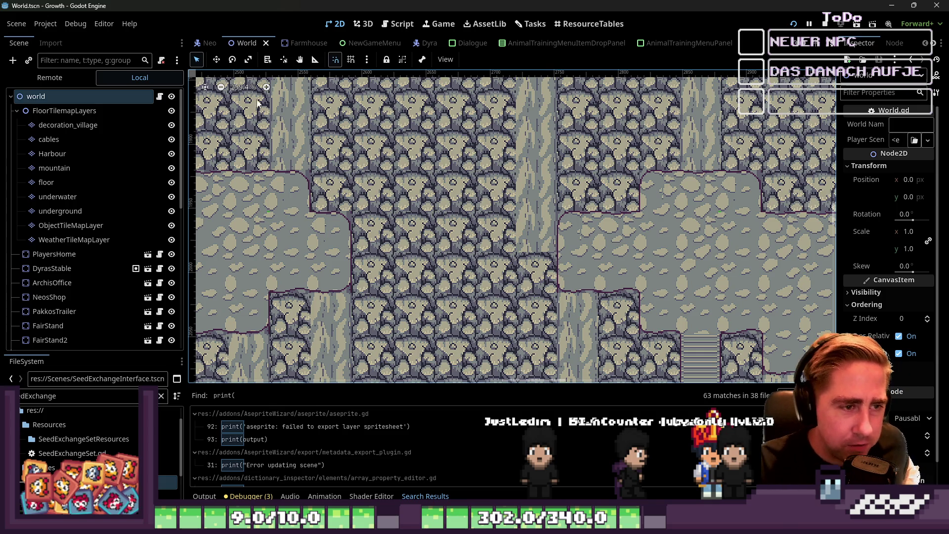
{"action": "scroll", "coordinate": [257, 103], "scroll_direction": "down", "scroll_amount": 5}
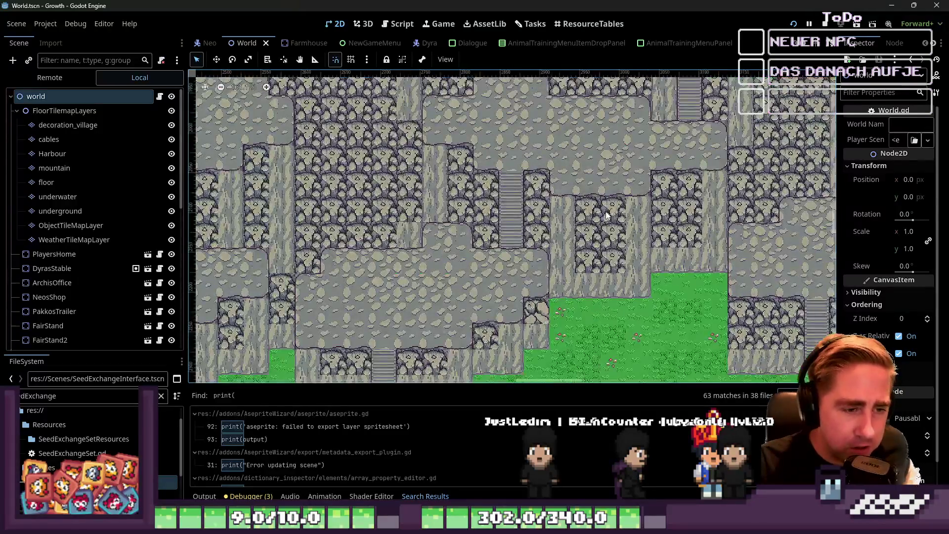
{"action": "scroll", "coordinate": [494, 247], "scroll_direction": "left", "scroll_amount": 10}
{"action": "scroll", "coordinate": [377, 294], "scroll_direction": "down", "scroll_amount": 1}
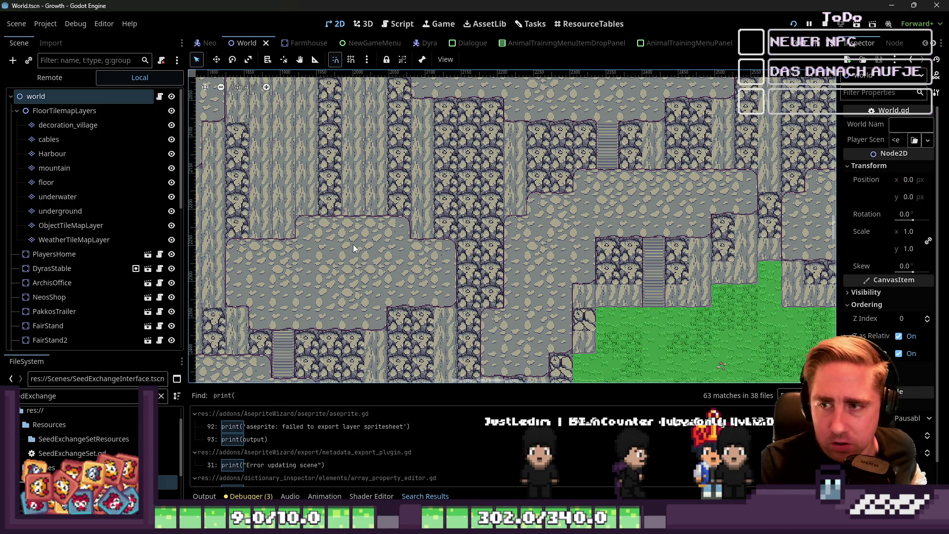
{"action": "scroll", "coordinate": [464, 210], "scroll_direction": "up", "scroll_amount": 16}
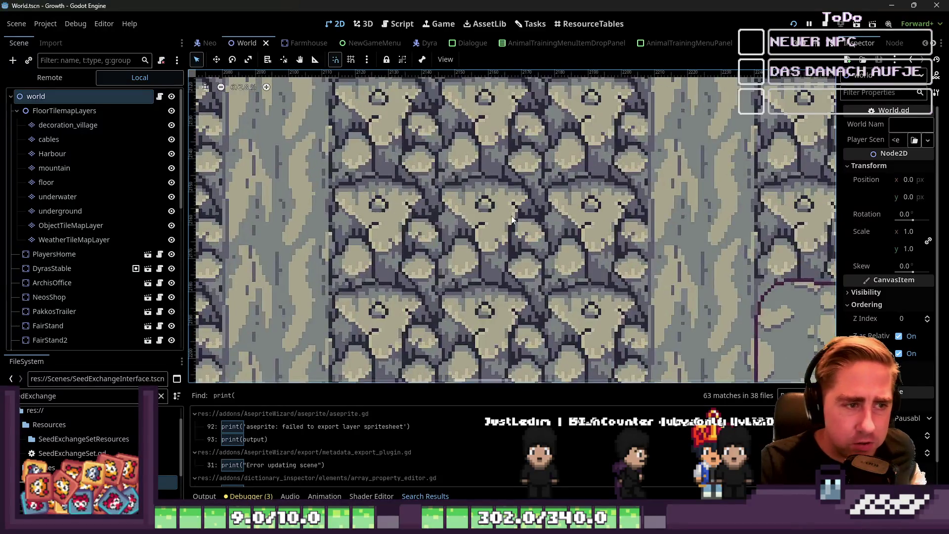
{"action": "scroll", "coordinate": [511, 220], "scroll_direction": "down", "scroll_amount": 10}
{"action": "scroll", "coordinate": [484, 194], "scroll_direction": "left", "scroll_amount": 5}
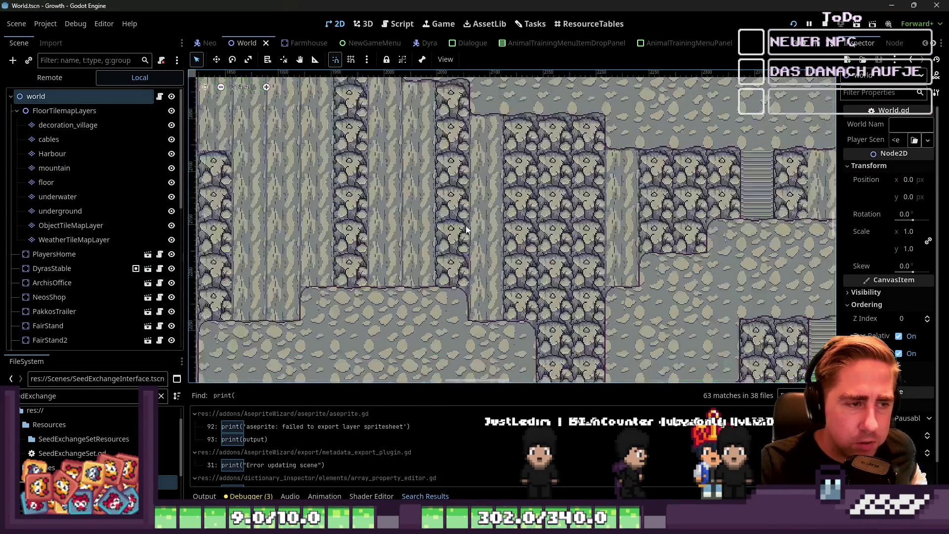
{"action": "scroll", "coordinate": [531, 206], "scroll_direction": "up", "scroll_amount": 2}
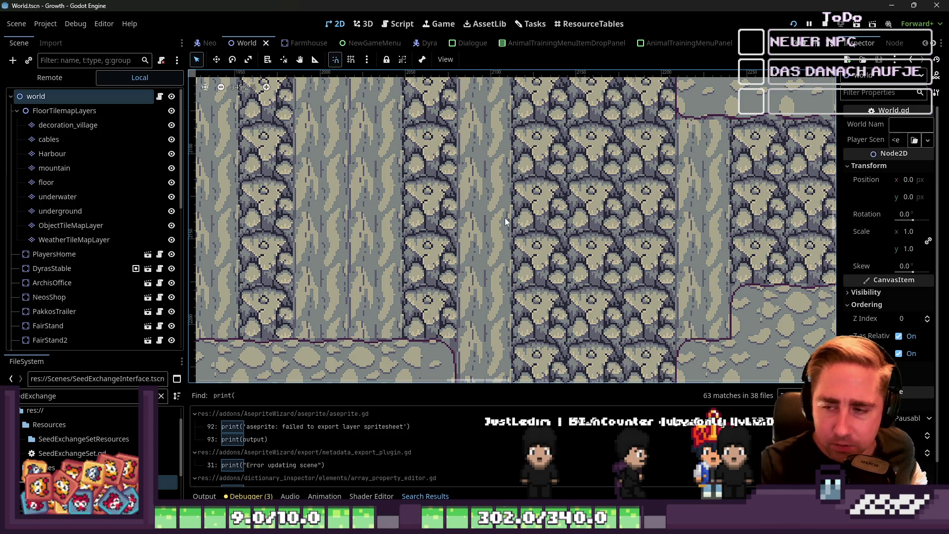
{"action": "scroll", "coordinate": [531, 189], "scroll_direction": "down", "scroll_amount": 20}
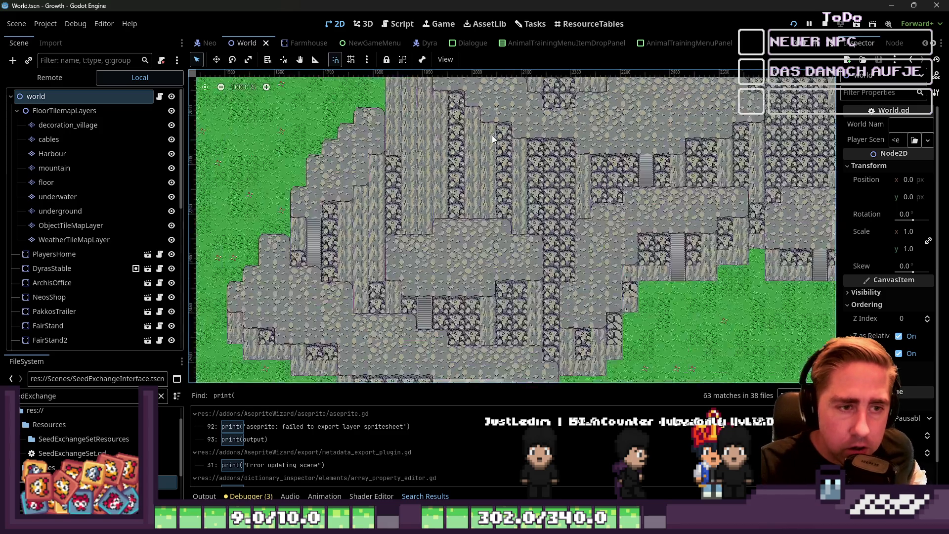
{"action": "scroll", "coordinate": [671, 185], "scroll_direction": "down", "scroll_amount": 1}
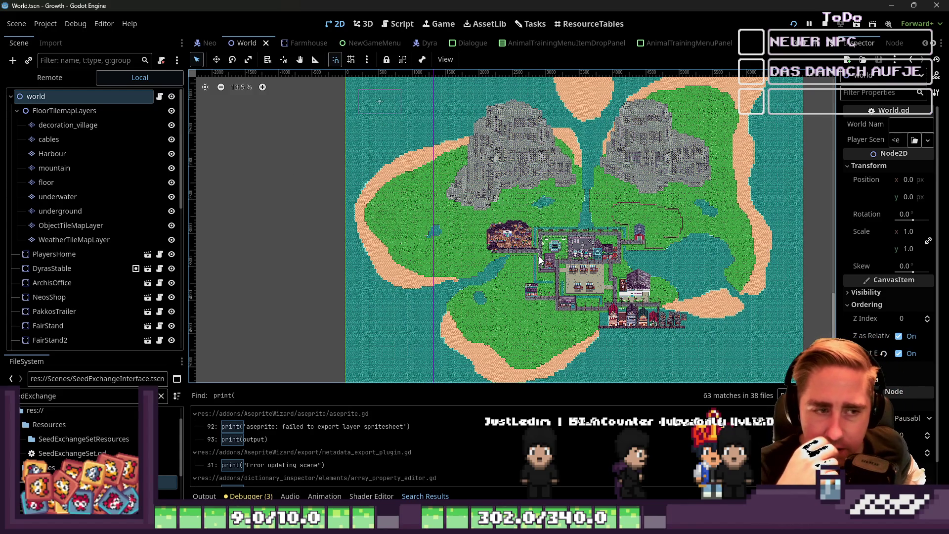
{"action": "scroll", "coordinate": [539, 256], "scroll_direction": "up", "scroll_amount": 7}
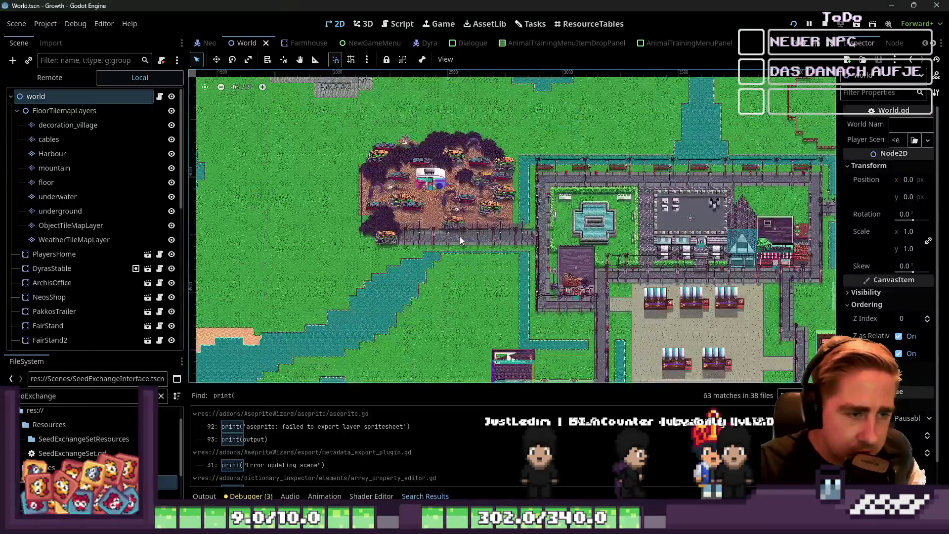
{"action": "scroll", "coordinate": [473, 254], "scroll_direction": "down", "scroll_amount": 2}
{"action": "scroll", "coordinate": [560, 258], "scroll_direction": "down", "scroll_amount": 2}
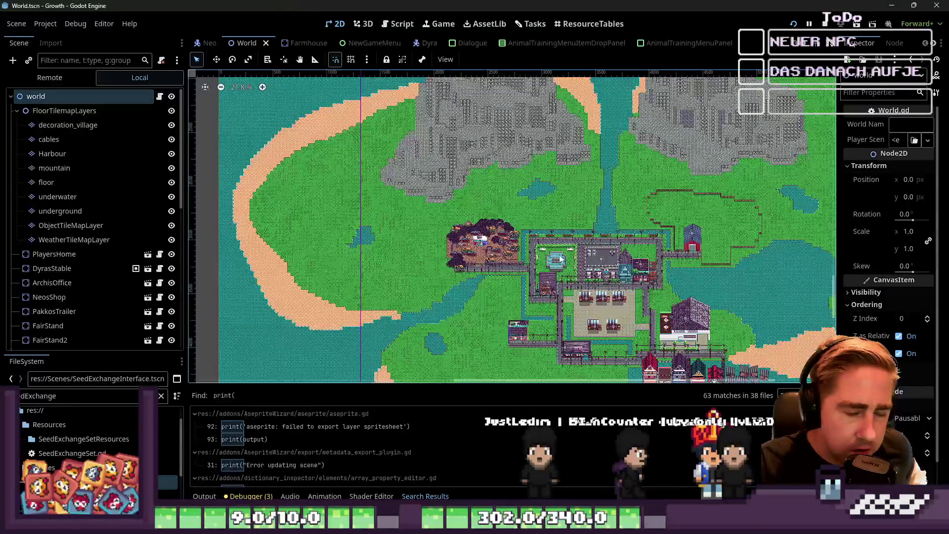
{"action": "scroll", "coordinate": [546, 256], "scroll_direction": "down", "scroll_amount": 1}
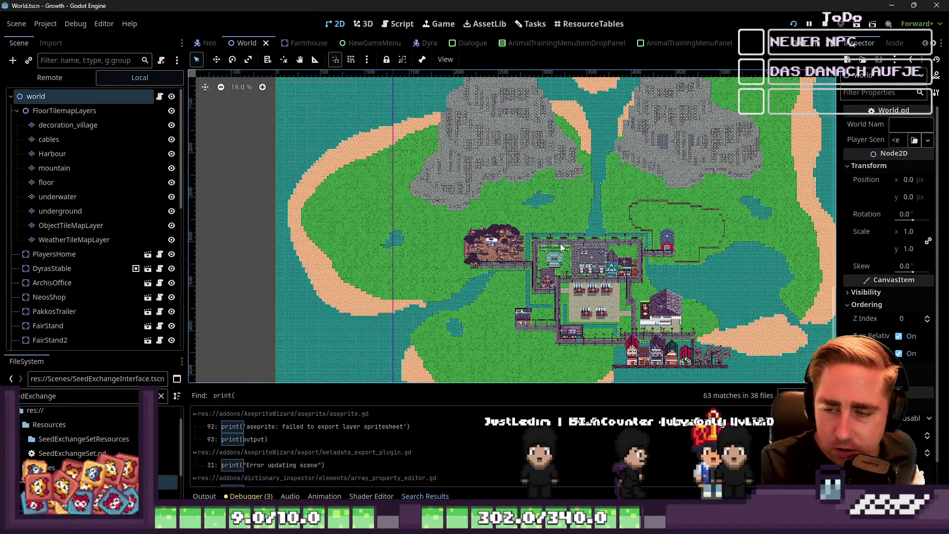
{"action": "scroll", "coordinate": [561, 243], "scroll_direction": "up", "scroll_amount": 5}
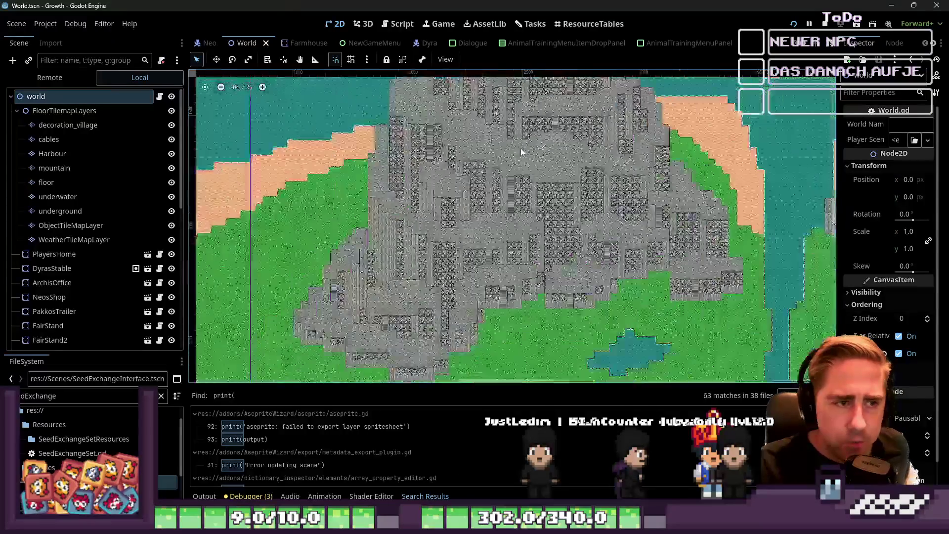
{"action": "scroll", "coordinate": [521, 151], "scroll_direction": "up", "scroll_amount": 4}
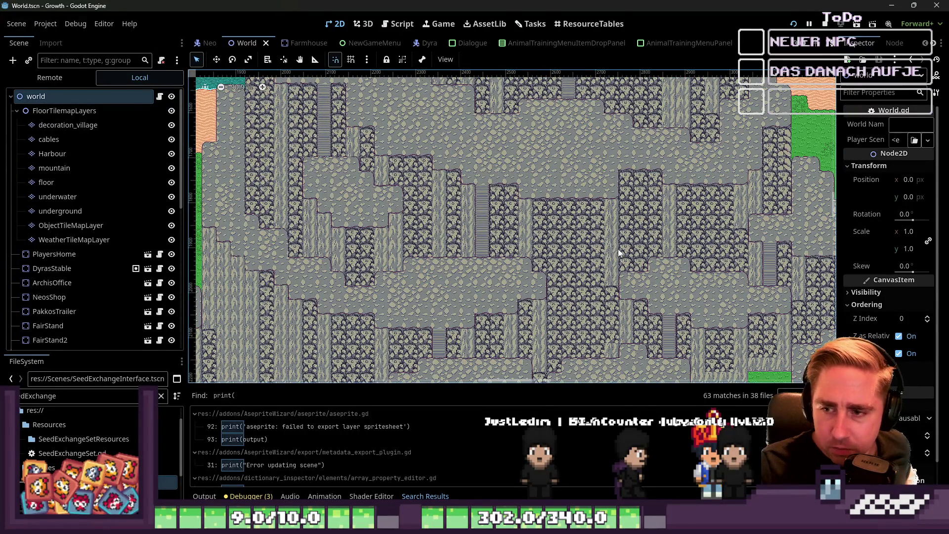
{"action": "scroll", "coordinate": [601, 223], "scroll_direction": "up", "scroll_amount": 8}
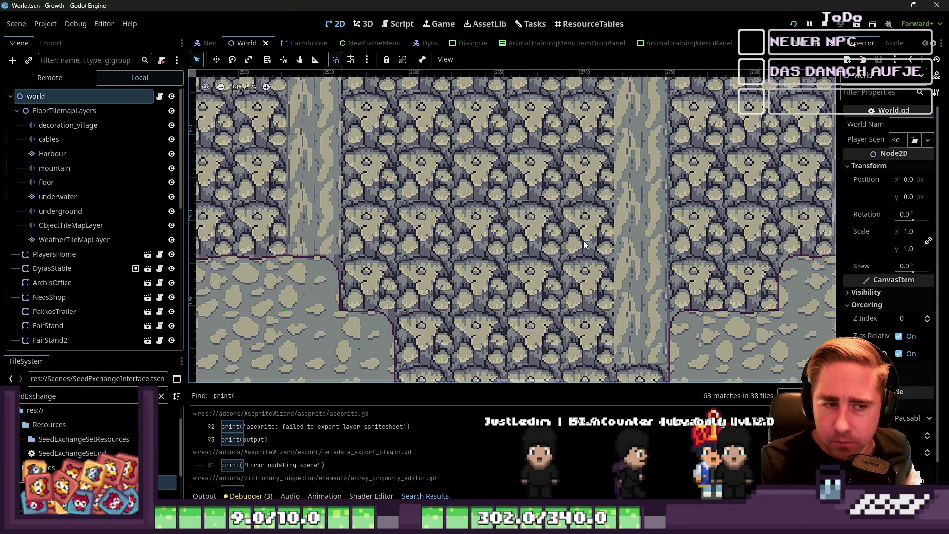
{"action": "scroll", "coordinate": [594, 238], "scroll_direction": "down", "scroll_amount": 10}
{"action": "scroll", "coordinate": [513, 223], "scroll_direction": "up", "scroll_amount": 9}
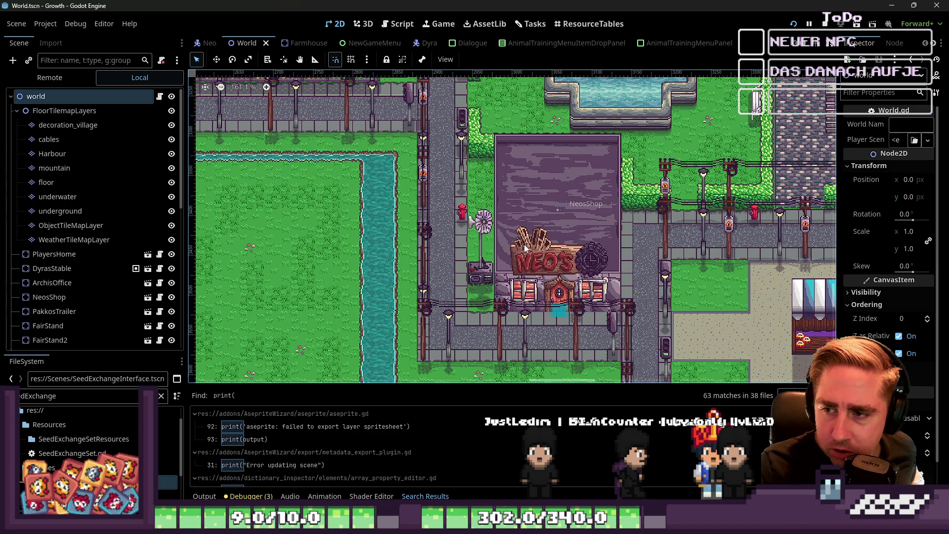
{"action": "scroll", "coordinate": [512, 326], "scroll_direction": "down", "scroll_amount": 4}
{"action": "scroll", "coordinate": [512, 330], "scroll_direction": "down", "scroll_amount": 6}
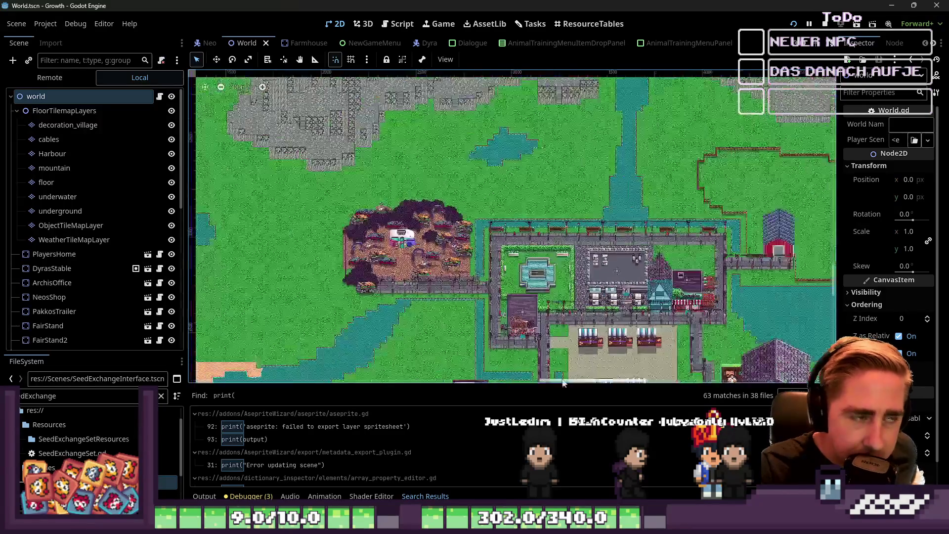
{"action": "scroll", "coordinate": [596, 200], "scroll_direction": "up", "scroll_amount": 2}
{"action": "scroll", "coordinate": [596, 200], "scroll_direction": "up", "scroll_amount": 6}
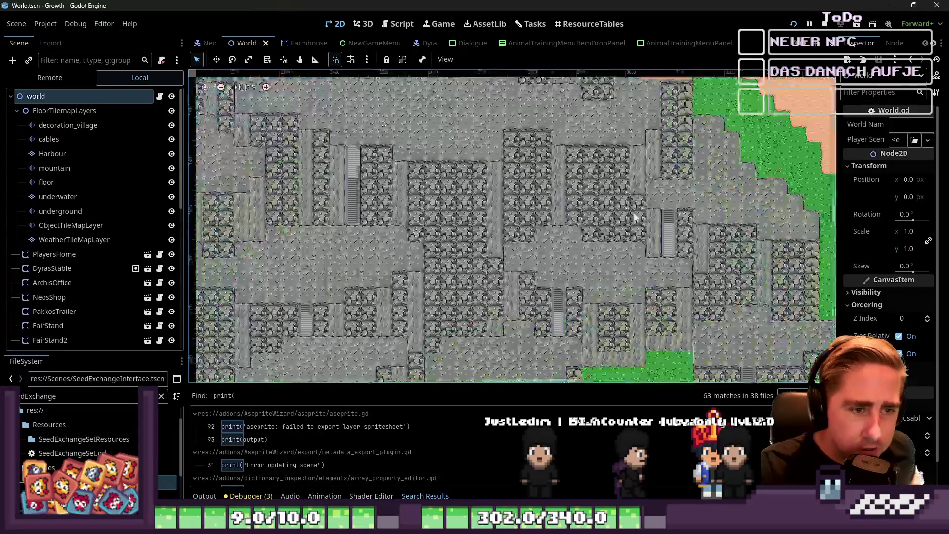
{"action": "scroll", "coordinate": [700, 280], "scroll_direction": "up", "scroll_amount": 4}
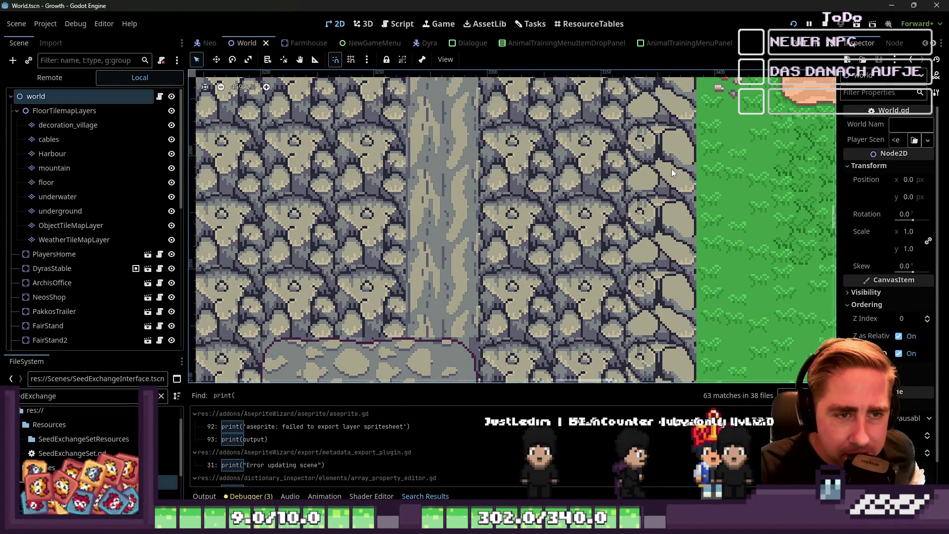
{"action": "scroll", "coordinate": [671, 168], "scroll_direction": "up", "scroll_amount": 4}
{"action": "scroll", "coordinate": [681, 155], "scroll_direction": "down", "scroll_amount": 7}
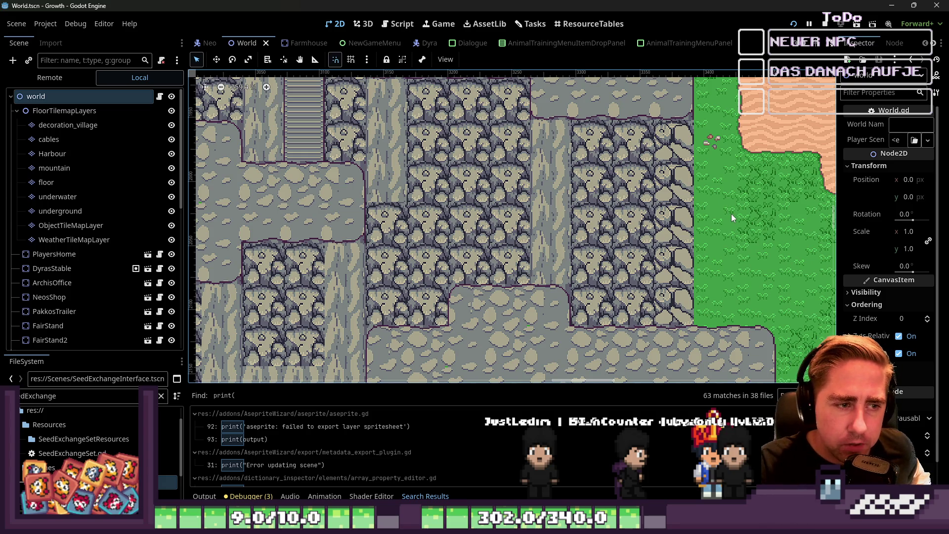
{"action": "scroll", "coordinate": [717, 216], "scroll_direction": "down", "scroll_amount": 3}
{"action": "scroll", "coordinate": [716, 217], "scroll_direction": "up", "scroll_amount": 2}
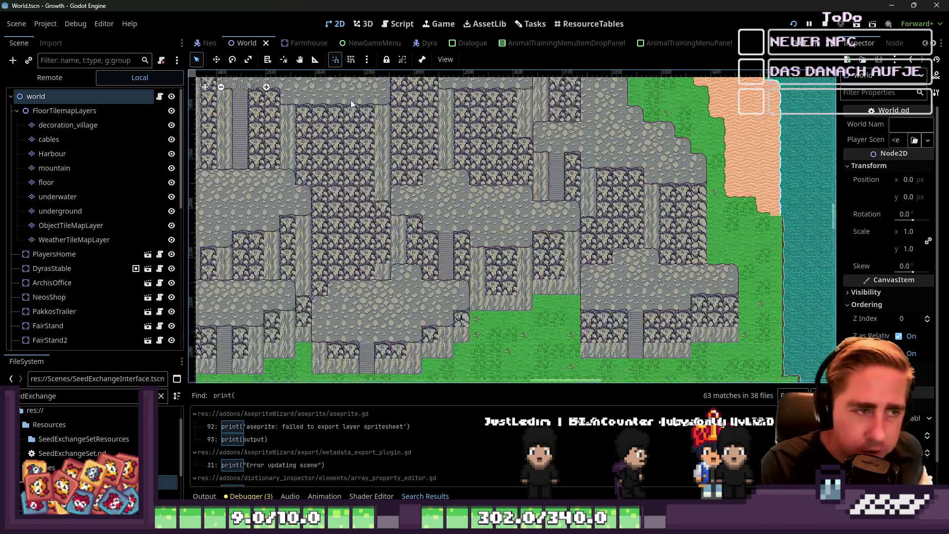
{"action": "scroll", "coordinate": [639, 290], "scroll_direction": "left", "scroll_amount": 8}
{"action": "scroll", "coordinate": [639, 290], "scroll_direction": "up", "scroll_amount": 1}
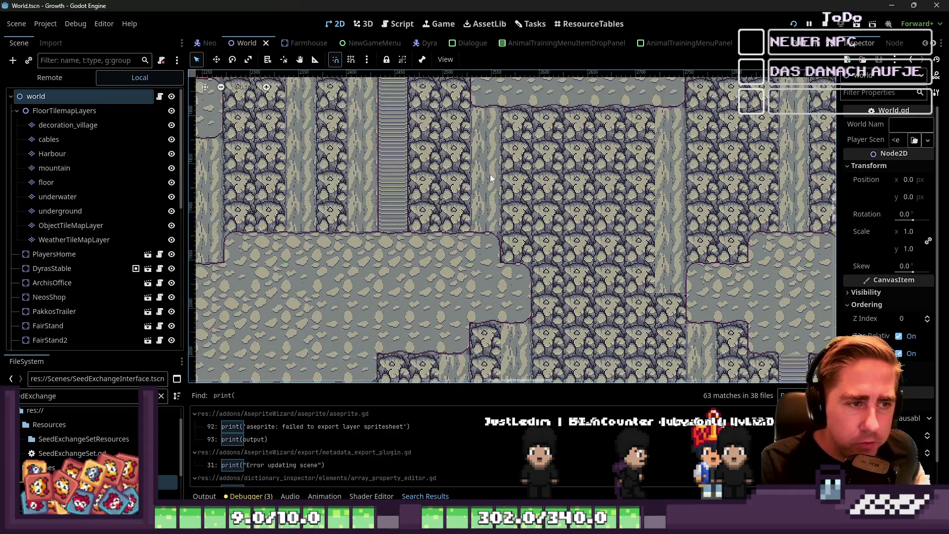
{"action": "scroll", "coordinate": [499, 143], "scroll_direction": "up", "scroll_amount": 3}
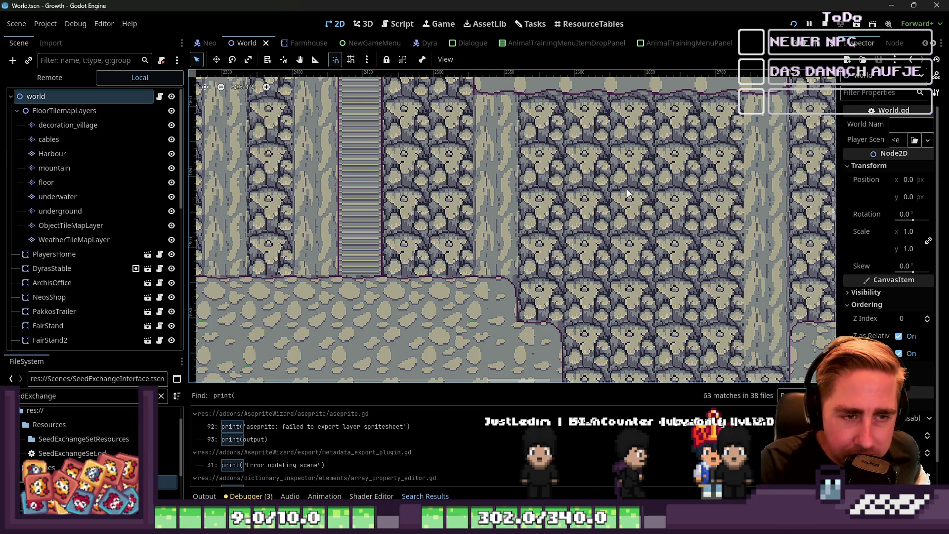
{"action": "scroll", "coordinate": [608, 188], "scroll_direction": "down", "scroll_amount": 3}
{"action": "mouse_move", "coordinate": [611, 153]}
{"action": "left_mouse_down"}
{"action": "mouse_move", "coordinate": [511, 173]}
{"action": "mouse_move", "coordinate": [596, 176]}
{"action": "left_mouse_up"}
{"action": "scroll", "coordinate": [599, 176], "scroll_direction": "up", "scroll_amount": 4}
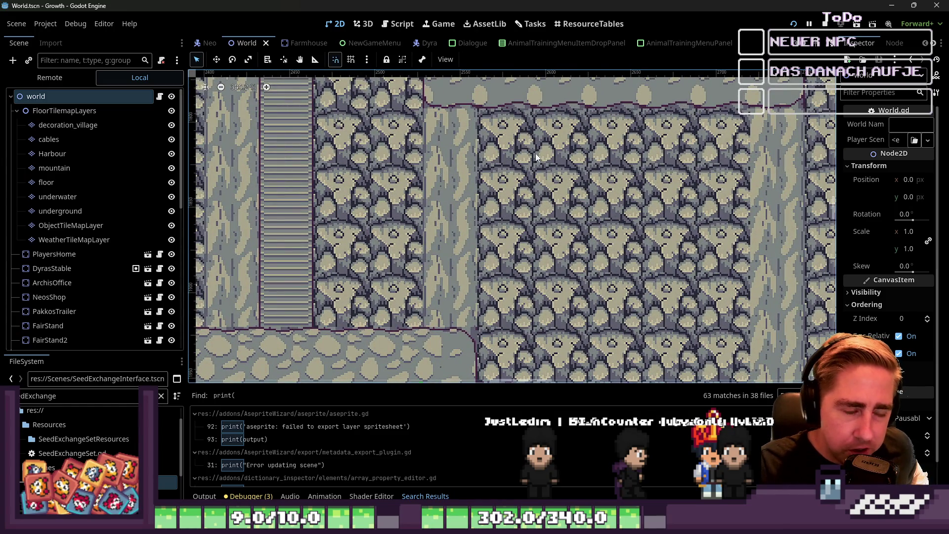
{"action": "scroll", "coordinate": [549, 193], "scroll_direction": "down", "scroll_amount": 5}
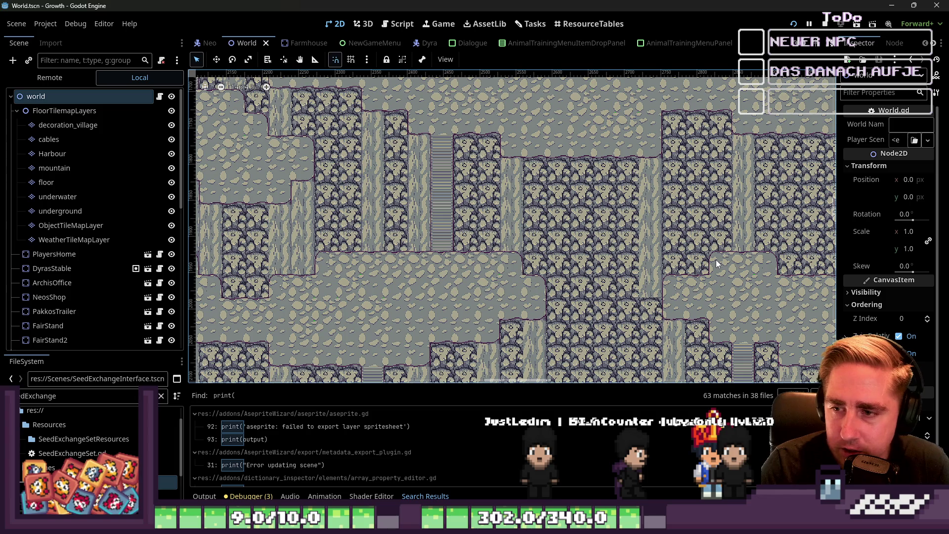
{"action": "scroll", "coordinate": [716, 259], "scroll_direction": "down", "scroll_amount": 3}
{"action": "scroll", "coordinate": [680, 266], "scroll_direction": "up", "scroll_amount": 7}
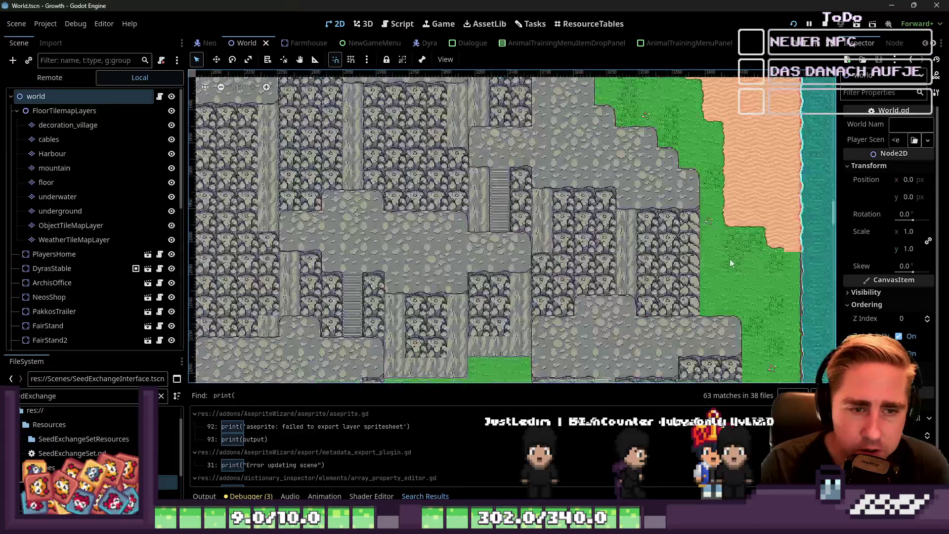
{"action": "scroll", "coordinate": [603, 229], "scroll_direction": "up", "scroll_amount": 1}
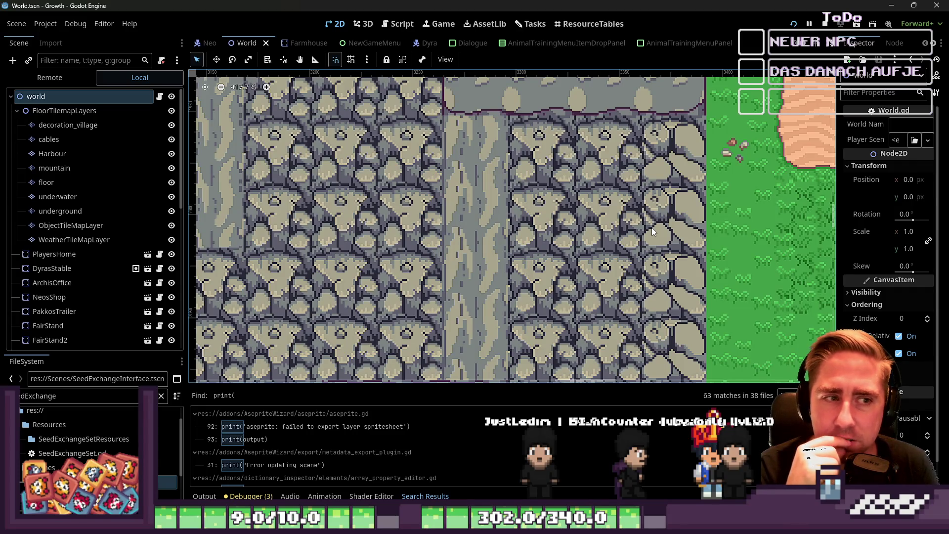
{"action": "scroll", "coordinate": [602, 167], "scroll_direction": "up", "scroll_amount": 6}
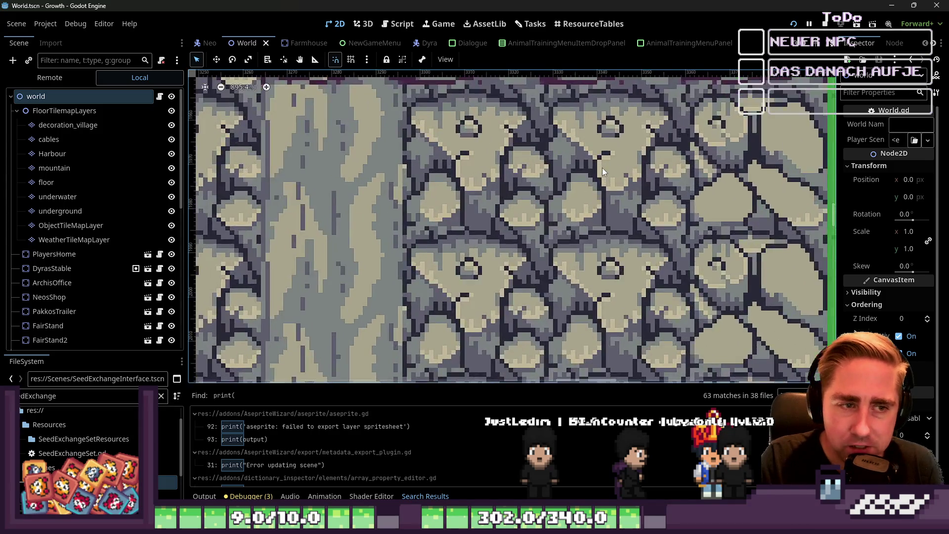
{"action": "scroll", "coordinate": [598, 174], "scroll_direction": "down", "scroll_amount": 7}
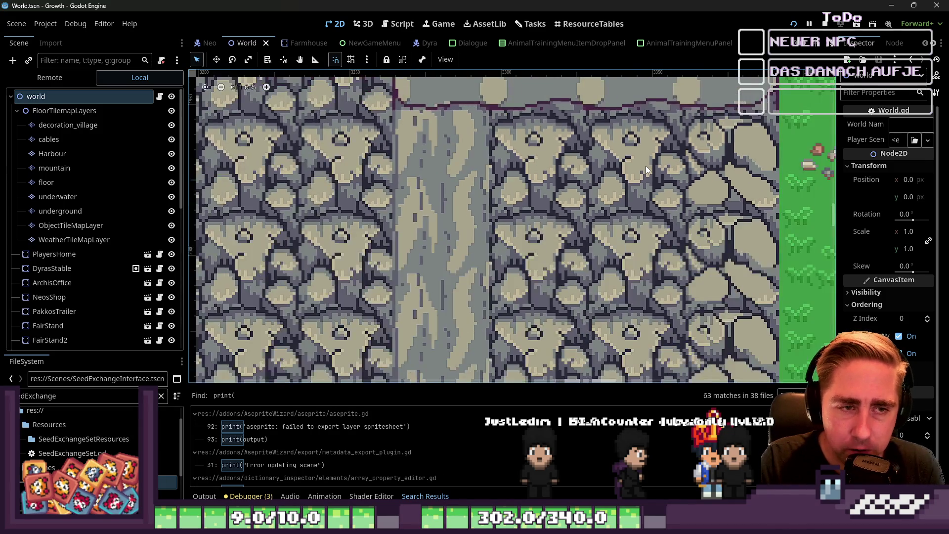
{"action": "scroll", "coordinate": [630, 166], "scroll_direction": "up", "scroll_amount": 3}
{"action": "scroll", "coordinate": [678, 298], "scroll_direction": "down", "scroll_amount": 3}
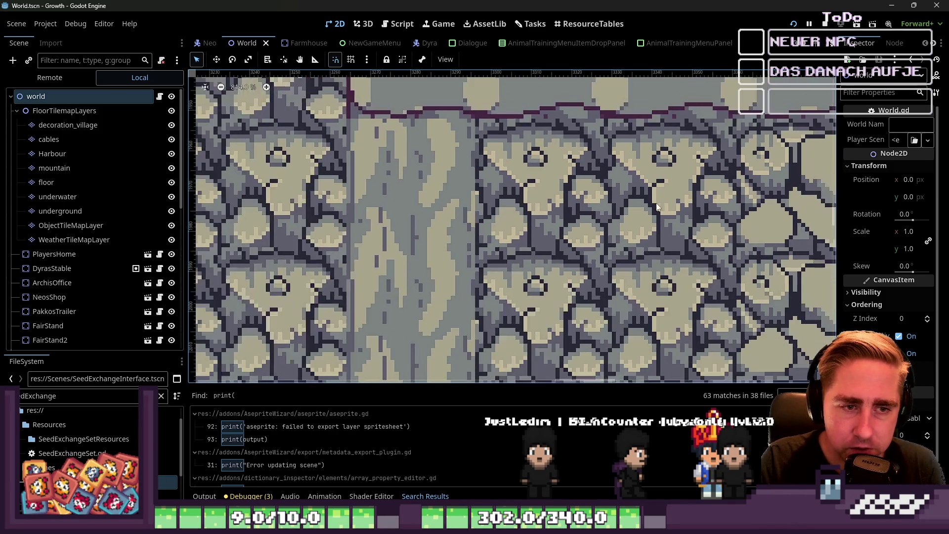
{"action": "scroll", "coordinate": [678, 297], "scroll_direction": "down", "scroll_amount": 7}
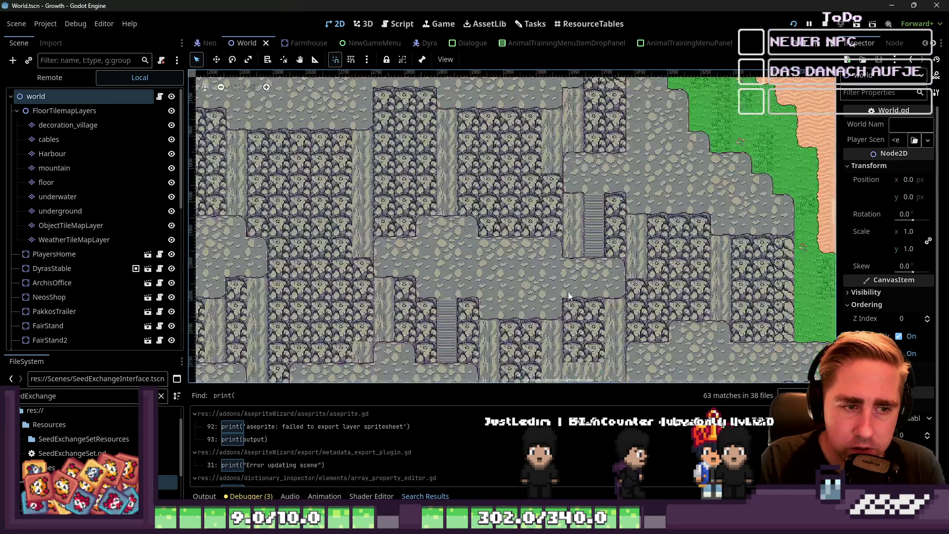
{"action": "scroll", "coordinate": [606, 268], "scroll_direction": "down", "scroll_amount": 2}
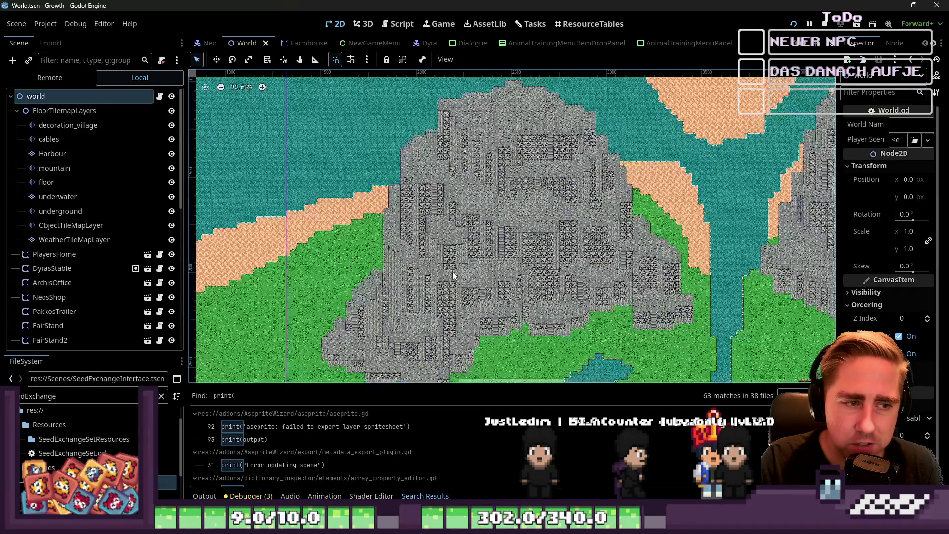
{"action": "scroll", "coordinate": [514, 253], "scroll_direction": "up", "scroll_amount": 4}
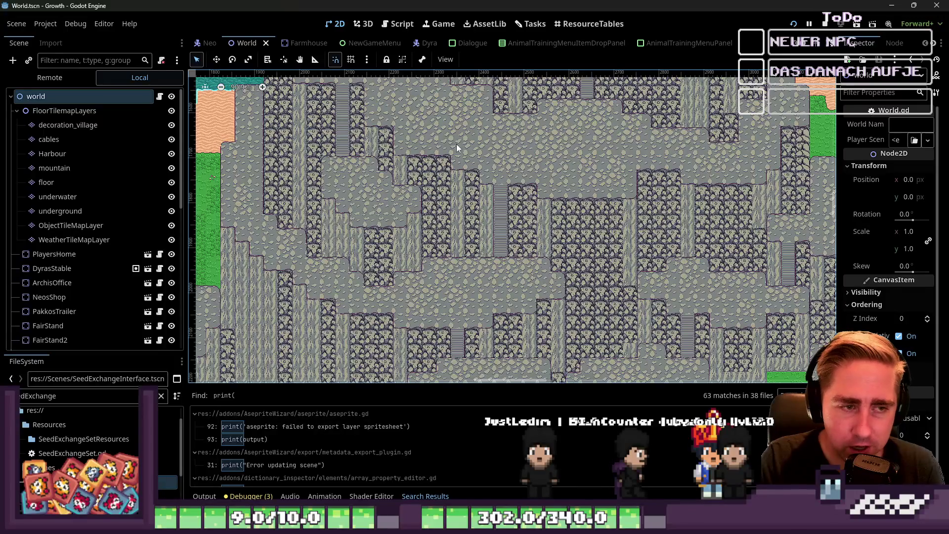
{"action": "scroll", "coordinate": [595, 158], "scroll_direction": "down", "scroll_amount": 3}
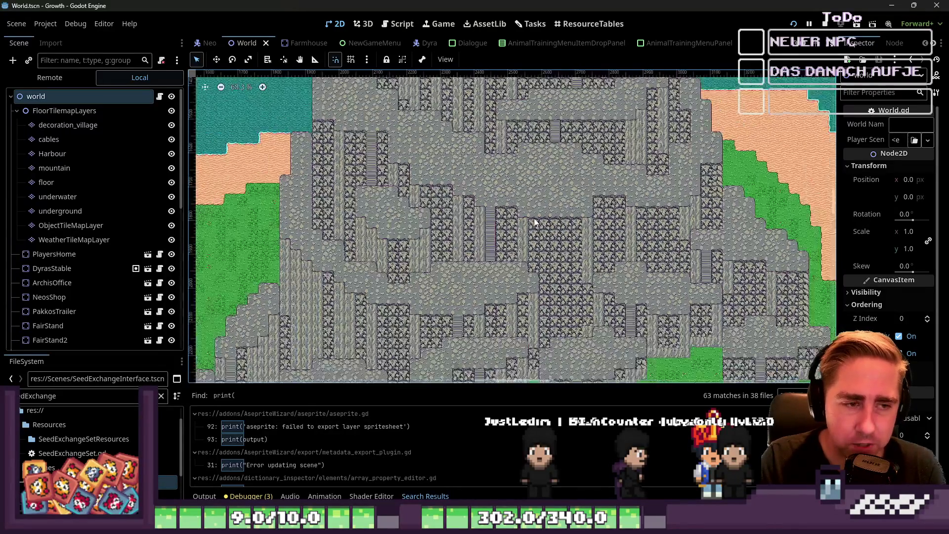
{"action": "scroll", "coordinate": [535, 223], "scroll_direction": "up", "scroll_amount": 5}
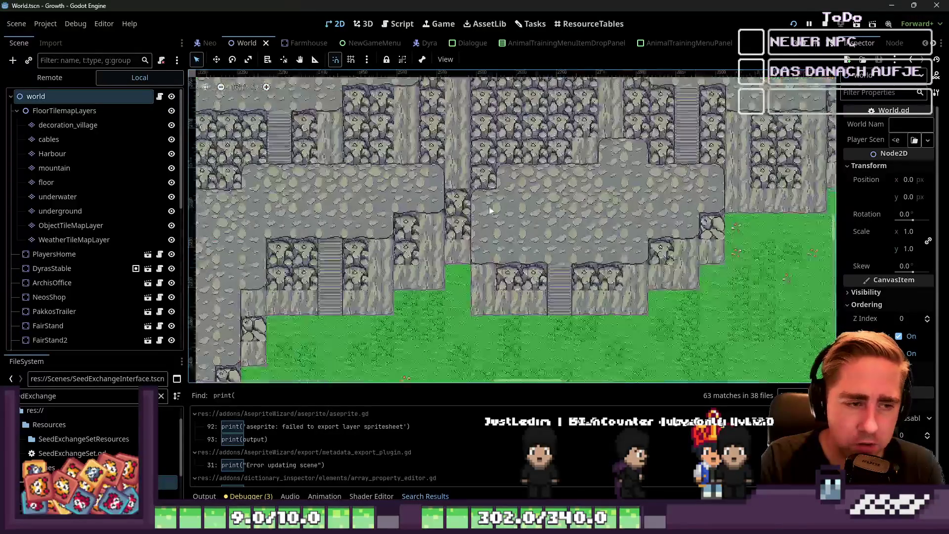
{"action": "scroll", "coordinate": [490, 210], "scroll_direction": "up", "scroll_amount": 5}
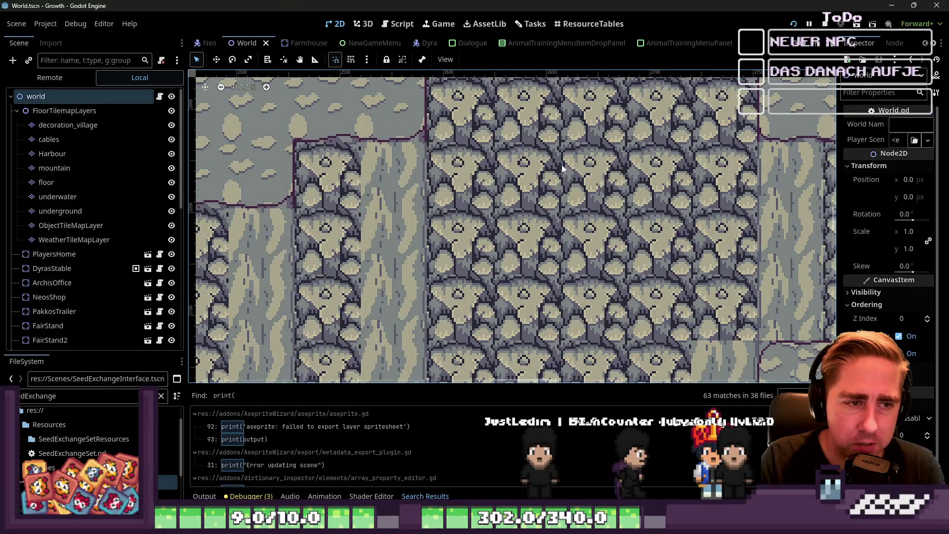
{"action": "scroll", "coordinate": [562, 168], "scroll_direction": "down", "scroll_amount": 5}
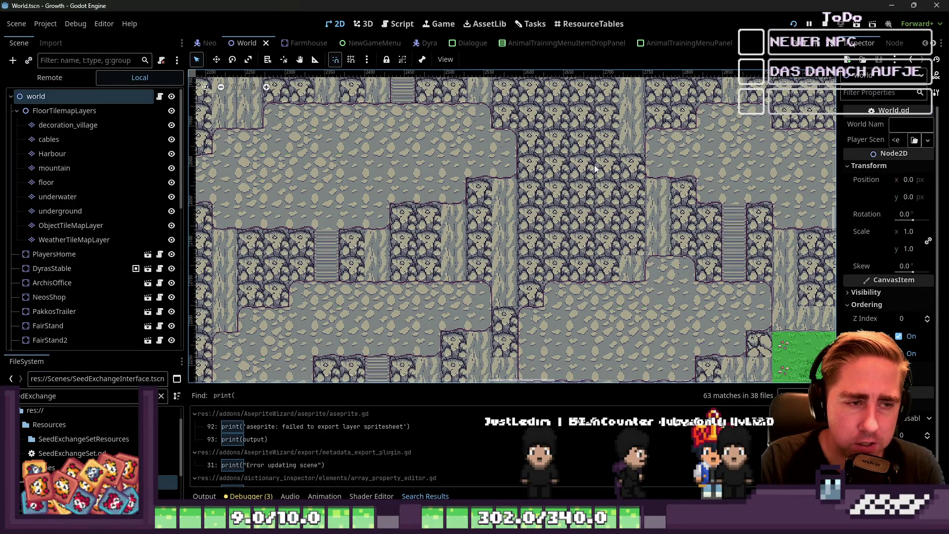
{"action": "scroll", "coordinate": [413, 155], "scroll_direction": "up", "scroll_amount": 2}
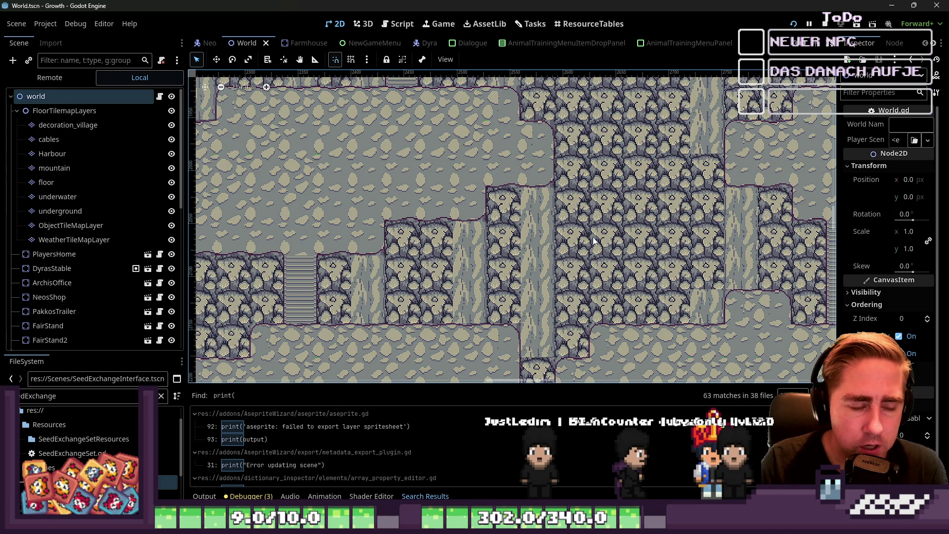
{"action": "scroll", "coordinate": [546, 237], "scroll_direction": "down", "scroll_amount": 6}
{"action": "scroll", "coordinate": [546, 234], "scroll_direction": "up", "scroll_amount": 3}
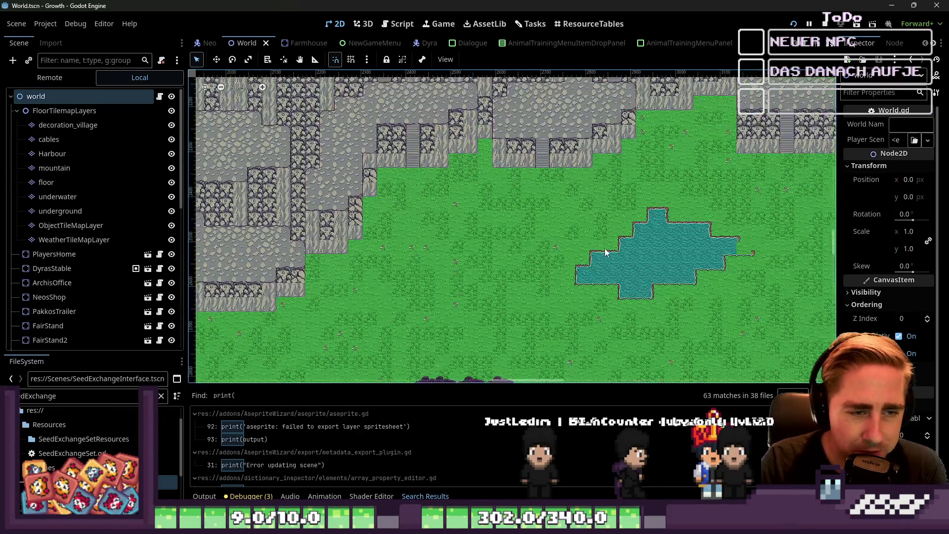
{"action": "scroll", "coordinate": [641, 268], "scroll_direction": "up", "scroll_amount": 9}
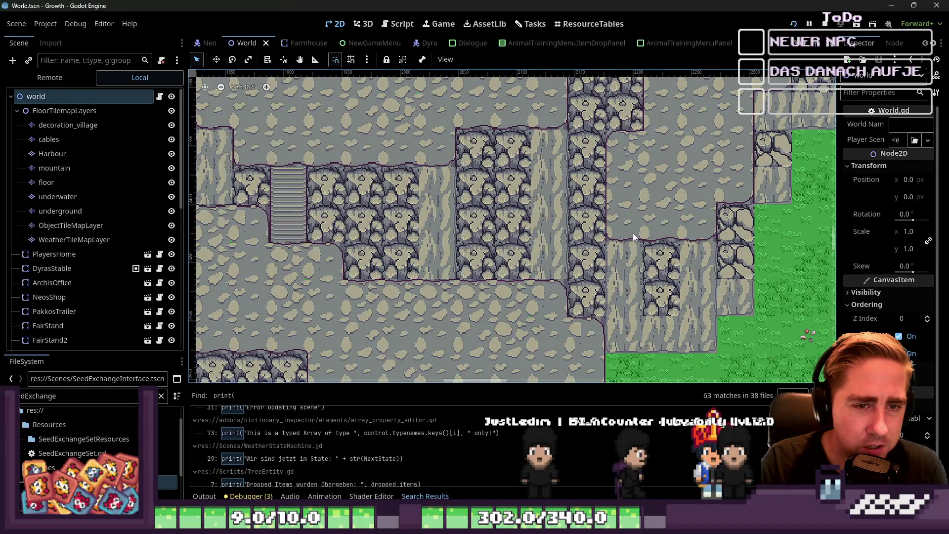
{"action": "scroll", "coordinate": [431, 257], "scroll_direction": "up", "scroll_amount": 1}
{"action": "scroll", "coordinate": [526, 208], "scroll_direction": "up", "scroll_amount": 14}
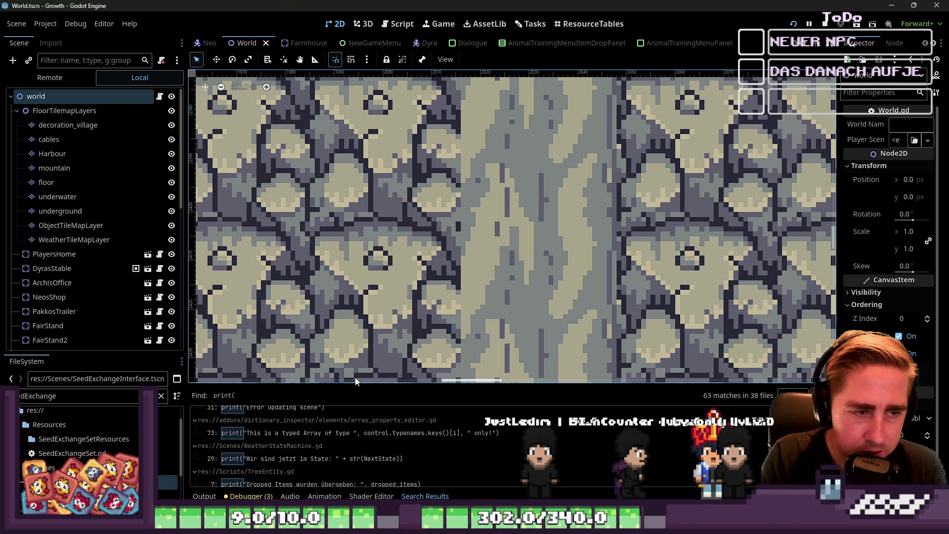
{"action": "scroll", "coordinate": [475, 176], "scroll_direction": "down", "scroll_amount": 6}
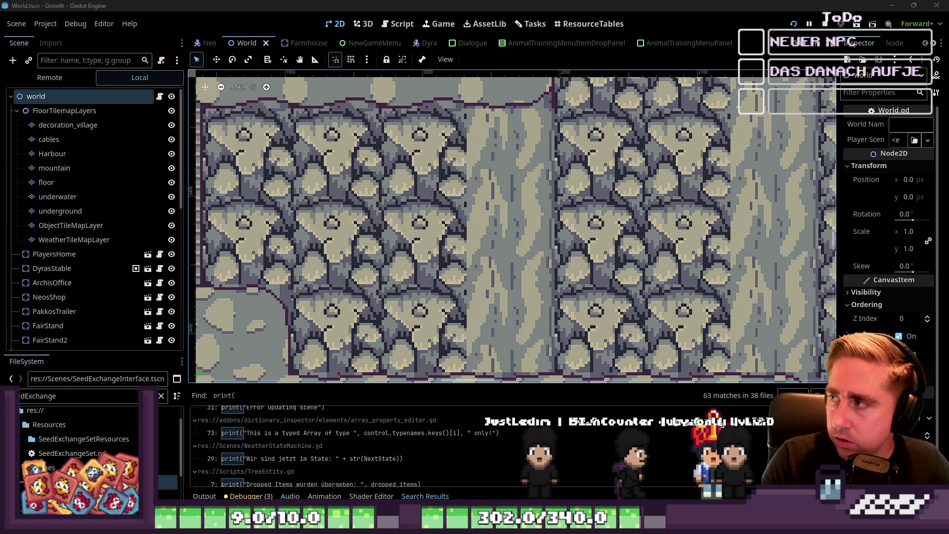
{"action": "key", "text": "alt+Tab"}
Preview a mountain map in Google Images and open it via 'Bild in neuem Tab öffnen'
{"action": "left_click", "coordinate": [643, 207]}
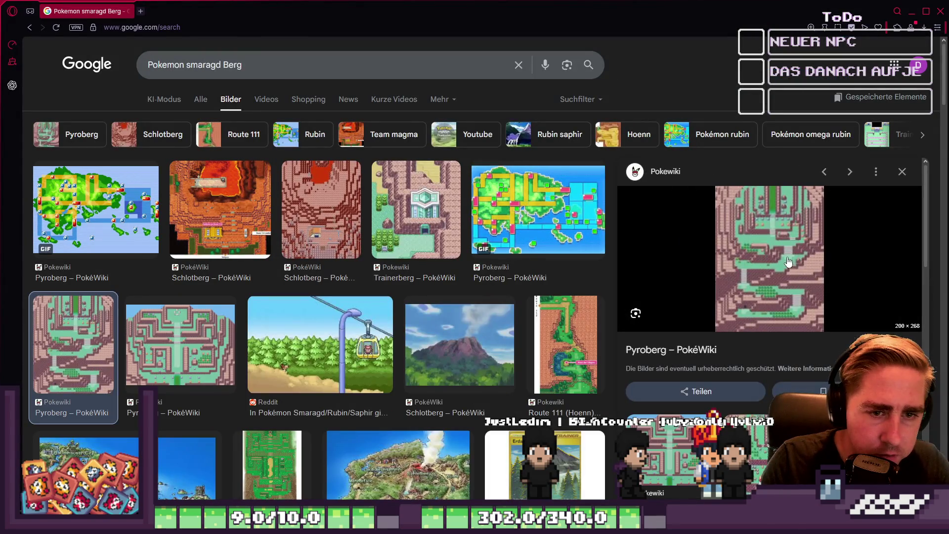
{"action": "scroll", "coordinate": [818, 272], "scroll_direction": "down", "scroll_amount": 2}
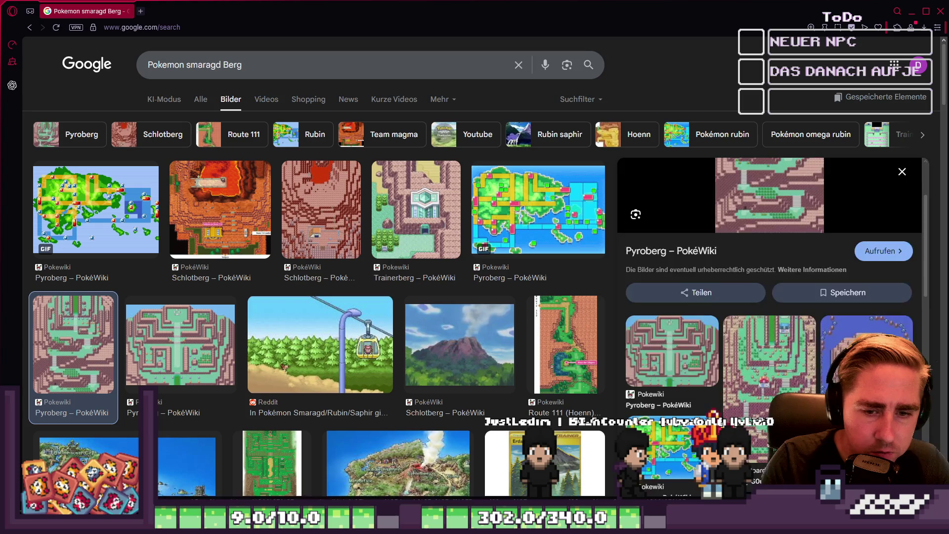
{"action": "left_click", "coordinate": [840, 336]}
{"action": "right_click", "coordinate": [764, 263]}
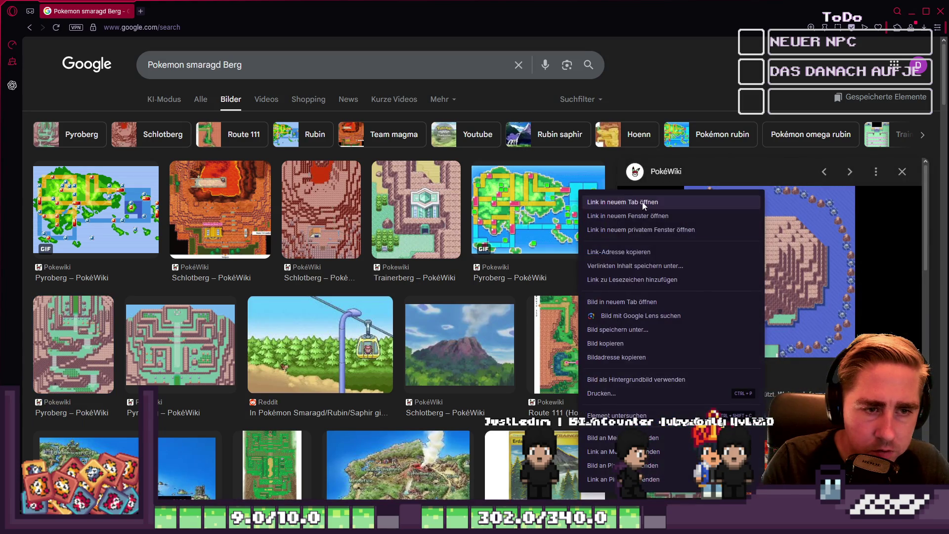
{"action": "left_click", "coordinate": [618, 300]}
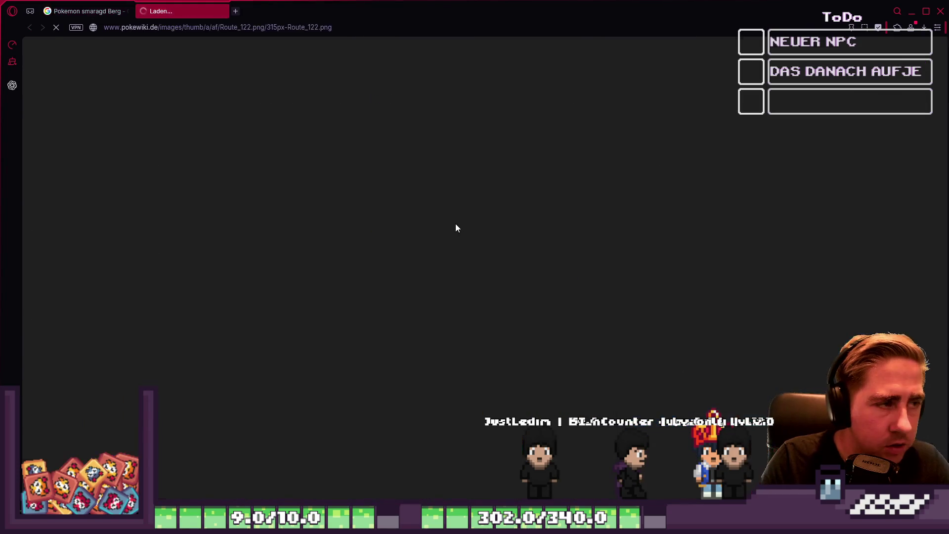
Zoom through the full-size Route 122 map image, then return to Godot
{"action": "scroll", "coordinate": [464, 259], "scroll_direction": "up", "scroll_amount": 8, "text": "ctrl"}
{"action": "scroll", "coordinate": [481, 288], "scroll_direction": "down", "scroll_amount": 4, "text": "ctrl"}
{"action": "scroll", "coordinate": [479, 265], "scroll_direction": "up", "scroll_amount": 4, "text": "ctrl"}
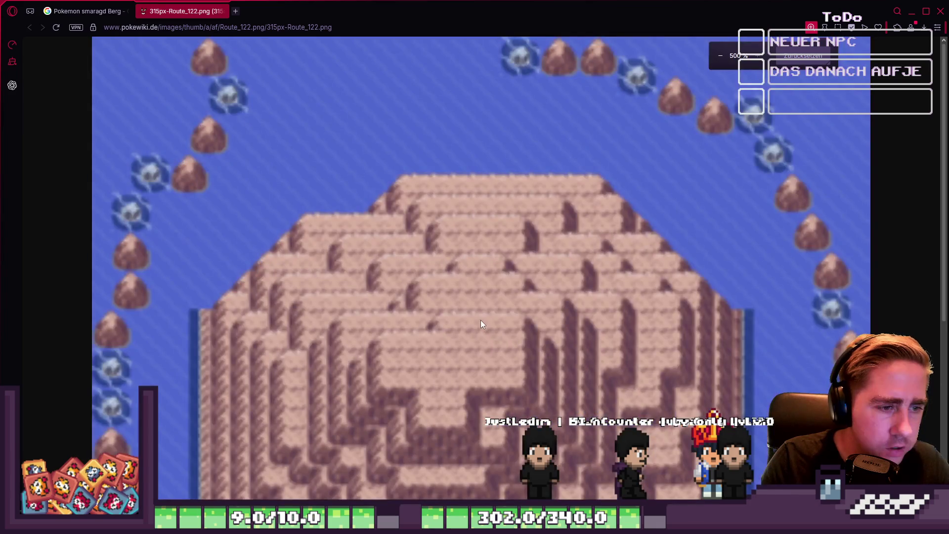
{"action": "scroll", "coordinate": [479, 323], "scroll_direction": "down", "scroll_amount": 3, "text": "ctrl"}
{"action": "scroll", "coordinate": [478, 287], "scroll_direction": "up", "scroll_amount": 3, "text": "ctrl"}
{"action": "scroll", "coordinate": [492, 255], "scroll_direction": "down", "scroll_amount": 3, "text": "ctrl"}
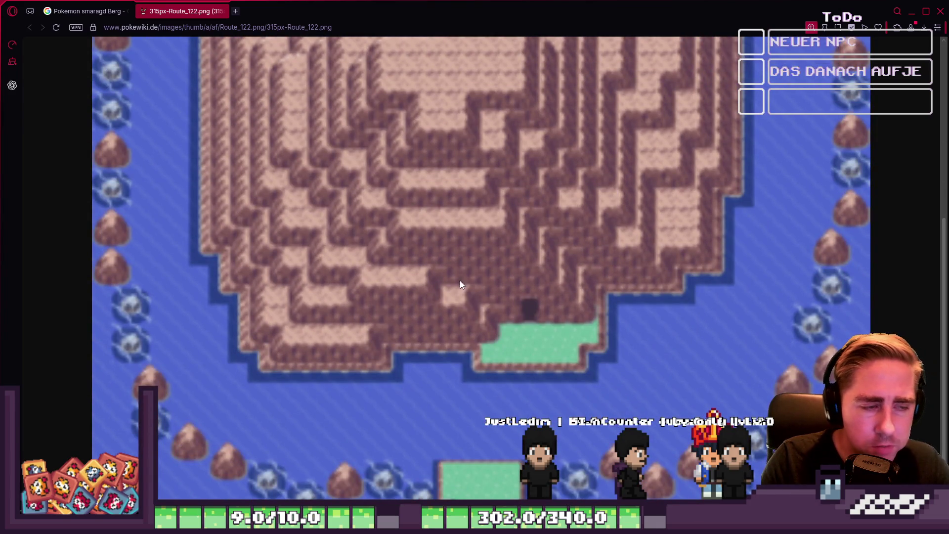
{"action": "scroll", "coordinate": [461, 284], "scroll_direction": "up", "scroll_amount": 3, "text": "ctrl"}
{"action": "scroll", "coordinate": [391, 218], "scroll_direction": "down", "scroll_amount": 3, "text": "ctrl"}
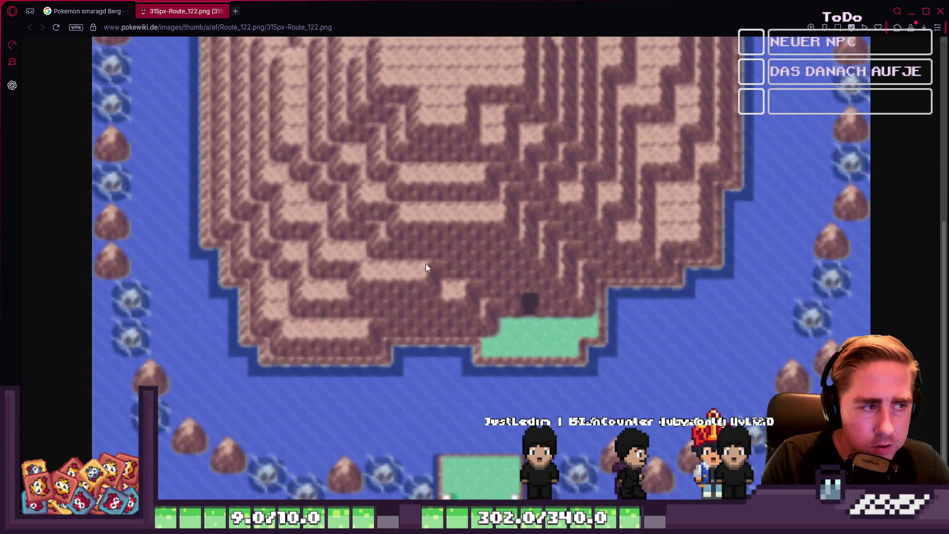
{"action": "scroll", "coordinate": [410, 187], "scroll_direction": "up", "scroll_amount": 2, "text": "ctrl"}
{"action": "scroll", "coordinate": [452, 292], "scroll_direction": "up", "scroll_amount": 1, "text": "ctrl"}
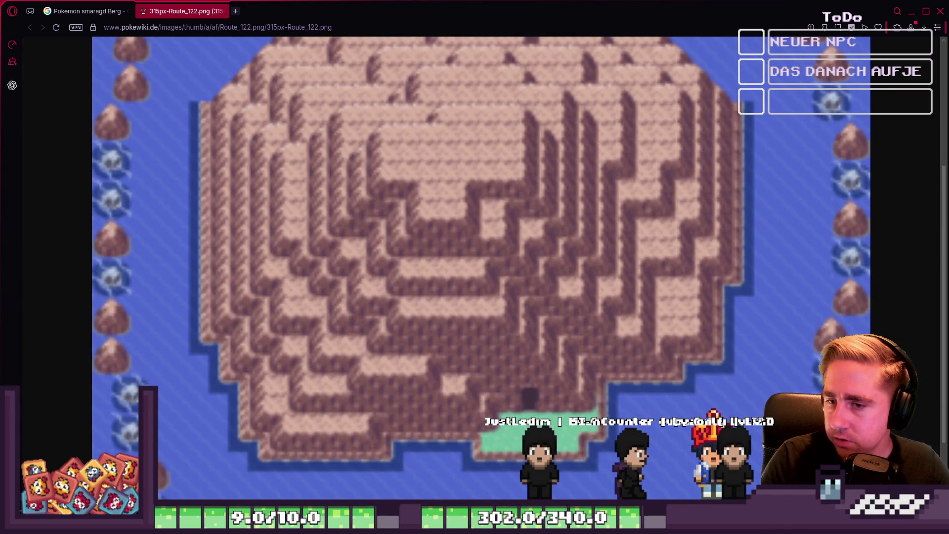
{"action": "left_click", "coordinate": [611, 28]}
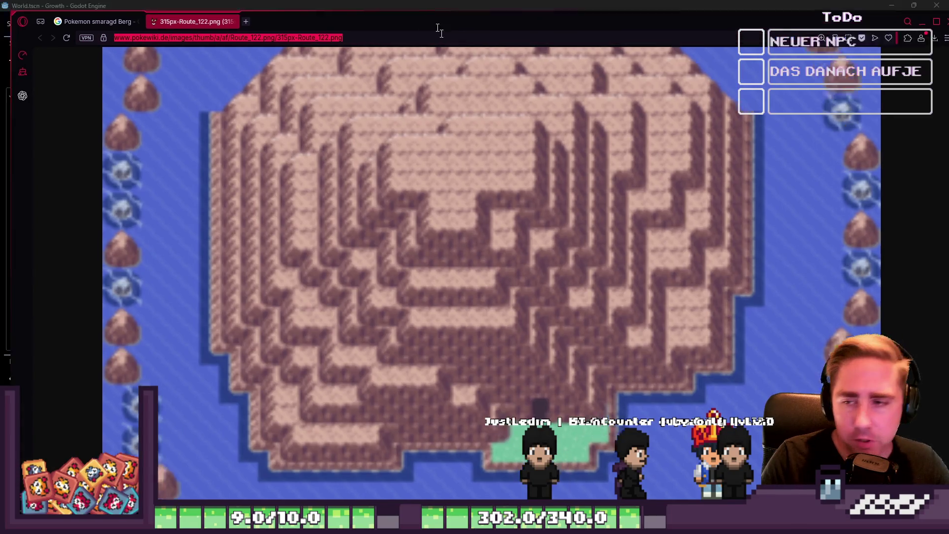
{"action": "key", "text": "alt+Tab"}
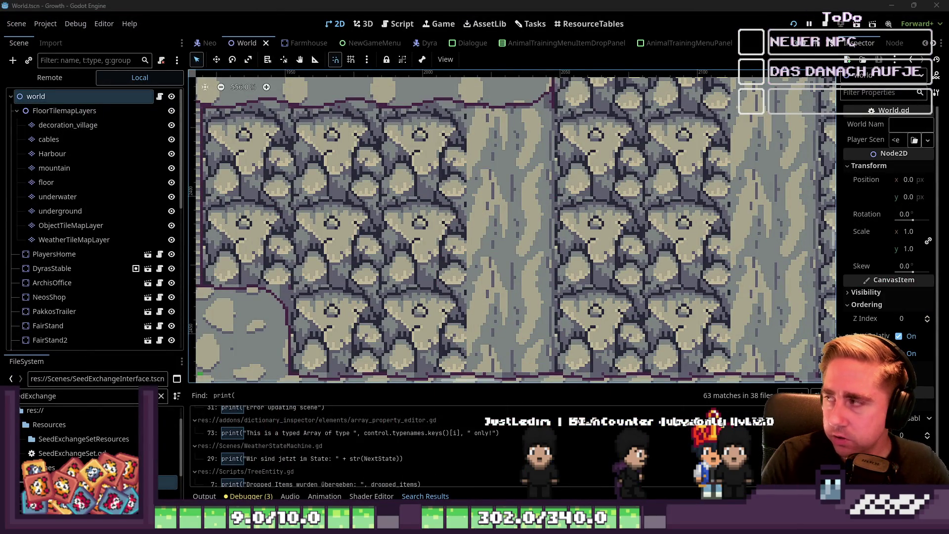
{"action": "scroll", "coordinate": [529, 247], "scroll_direction": "down", "scroll_amount": 7}
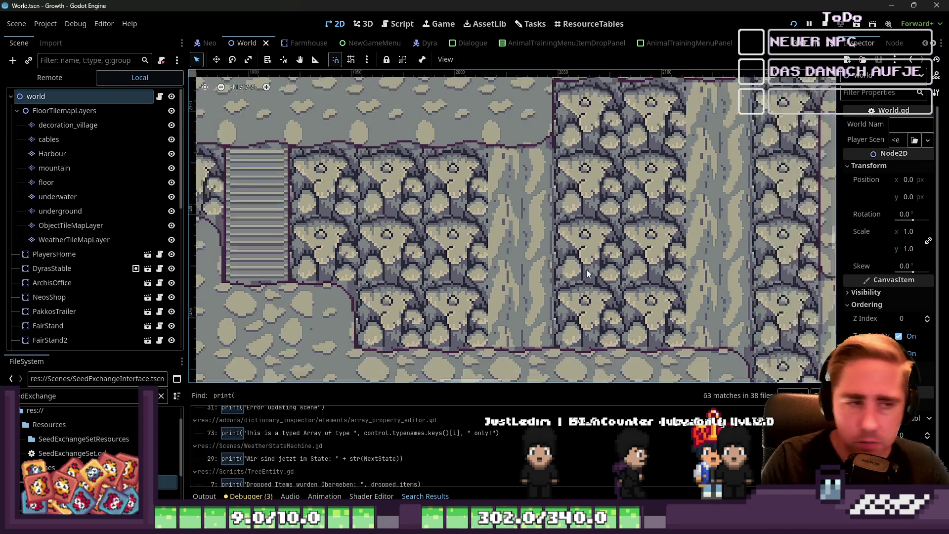
{"action": "scroll", "coordinate": [532, 248], "scroll_direction": "down", "scroll_amount": 3}
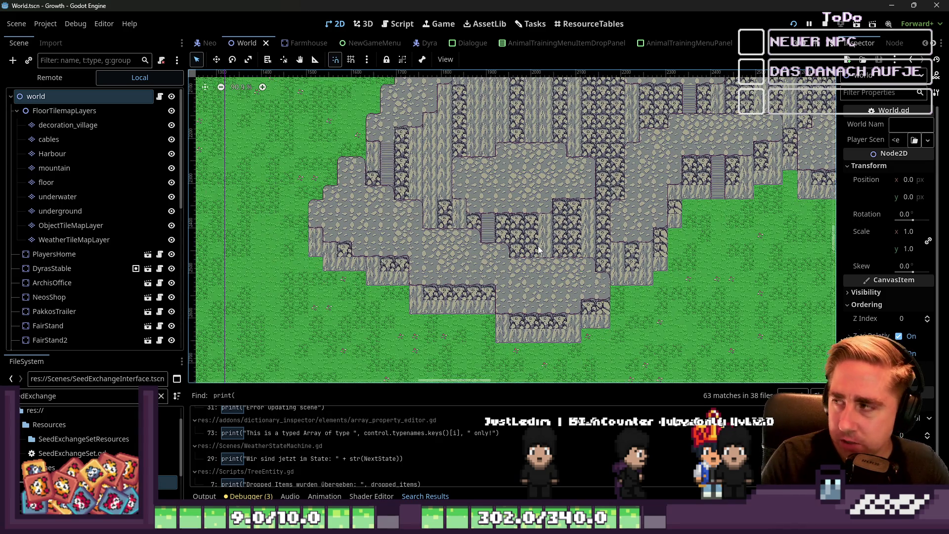
{"action": "scroll", "coordinate": [557, 182], "scroll_direction": "down", "scroll_amount": 1}
{"action": "scroll", "coordinate": [618, 221], "scroll_direction": "up", "scroll_amount": 1}
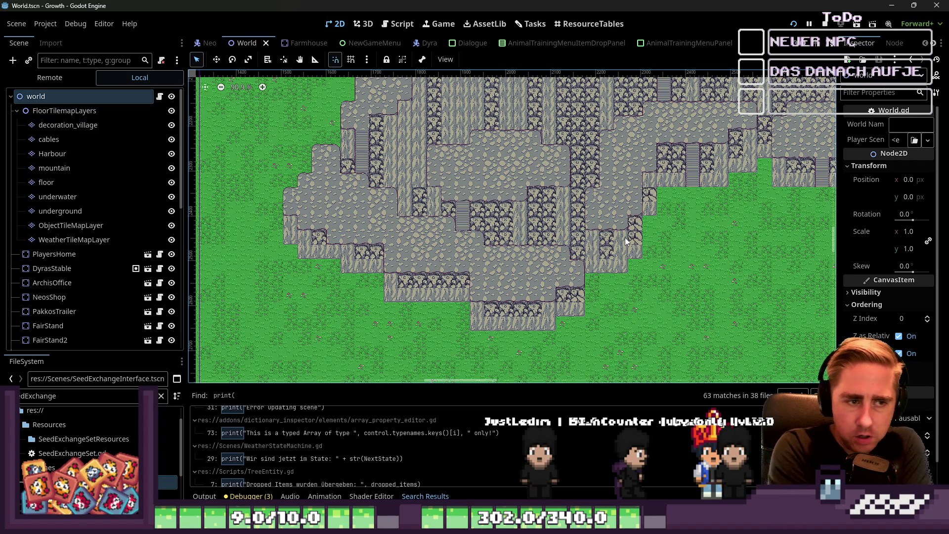
{"action": "scroll", "coordinate": [401, 209], "scroll_direction": "down", "scroll_amount": 3}
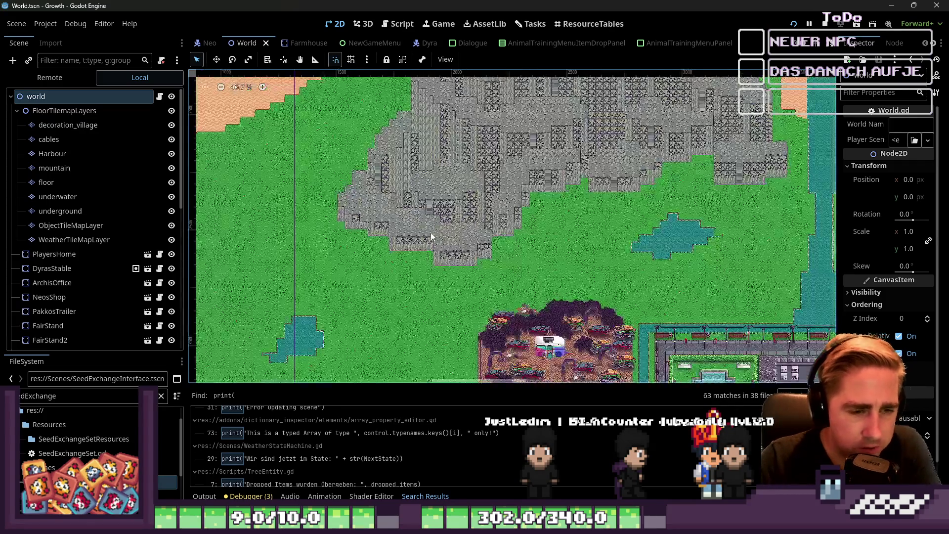
{"action": "scroll", "coordinate": [482, 226], "scroll_direction": "down", "scroll_amount": 1}
{"action": "scroll", "coordinate": [557, 220], "scroll_direction": "up", "scroll_amount": 15}
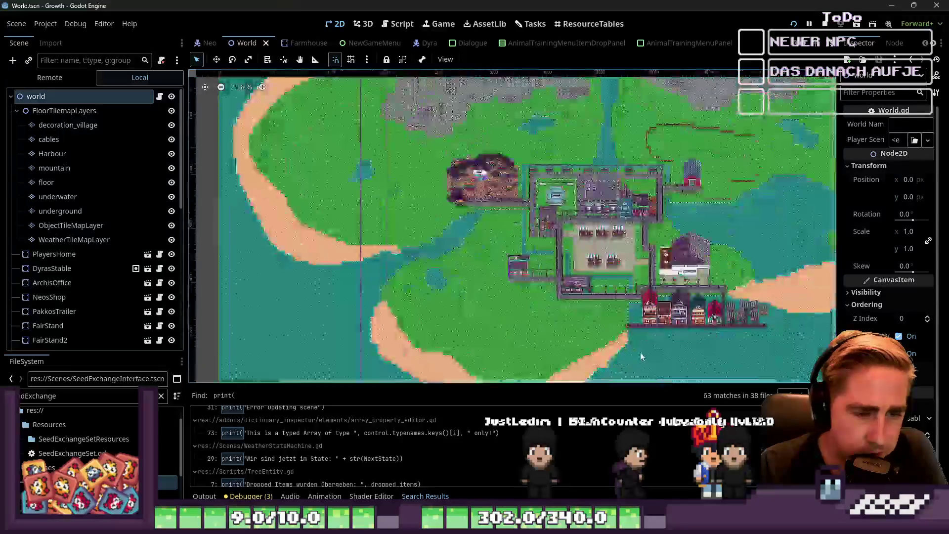
{"action": "scroll", "coordinate": [489, 263], "scroll_direction": "down", "scroll_amount": 12}
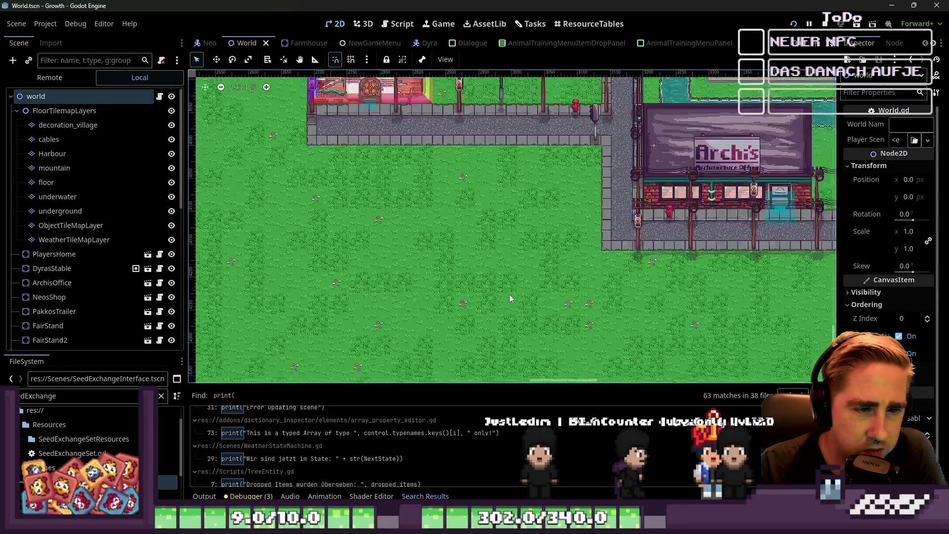
{"action": "scroll", "coordinate": [529, 346], "scroll_direction": "down", "scroll_amount": 3}
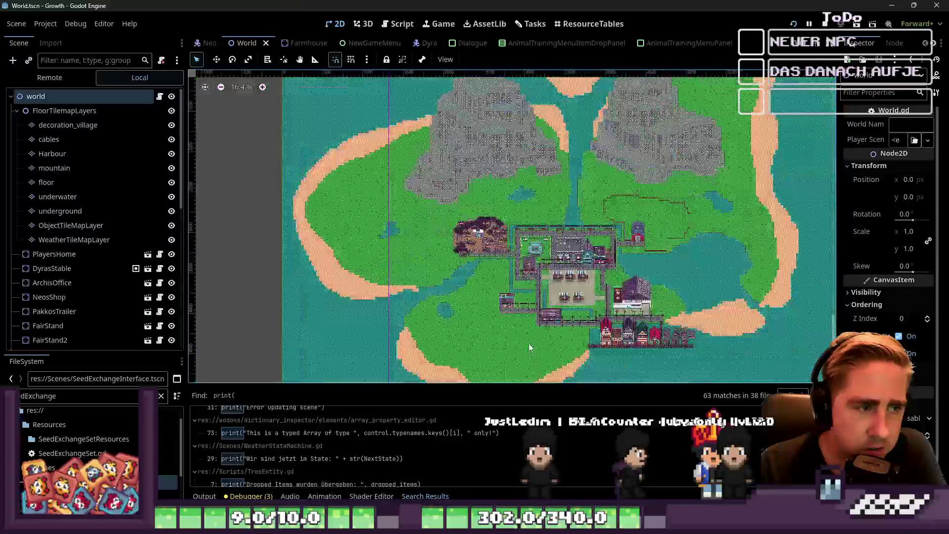
{"action": "scroll", "coordinate": [528, 217], "scroll_direction": "up", "scroll_amount": 8}
{"action": "scroll", "coordinate": [524, 215], "scroll_direction": "down", "scroll_amount": 4}
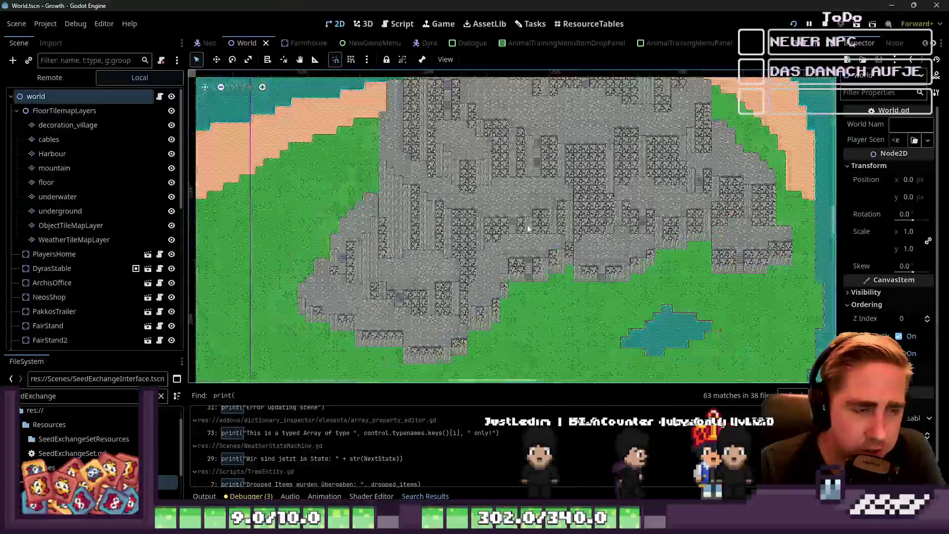
{"action": "scroll", "coordinate": [509, 210], "scroll_direction": "up", "scroll_amount": 3}
{"action": "scroll", "coordinate": [507, 205], "scroll_direction": "down", "scroll_amount": 4}
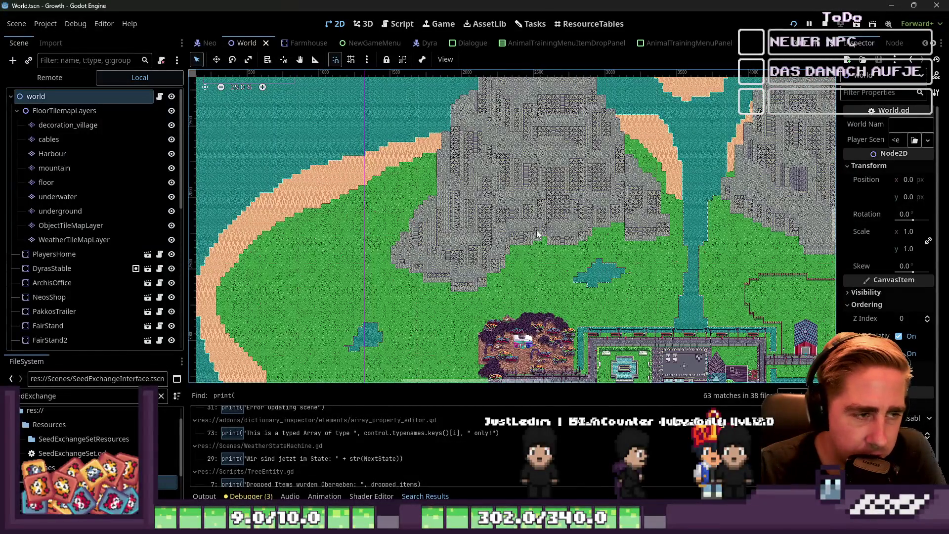
{"action": "scroll", "coordinate": [506, 237], "scroll_direction": "down", "scroll_amount": 1}
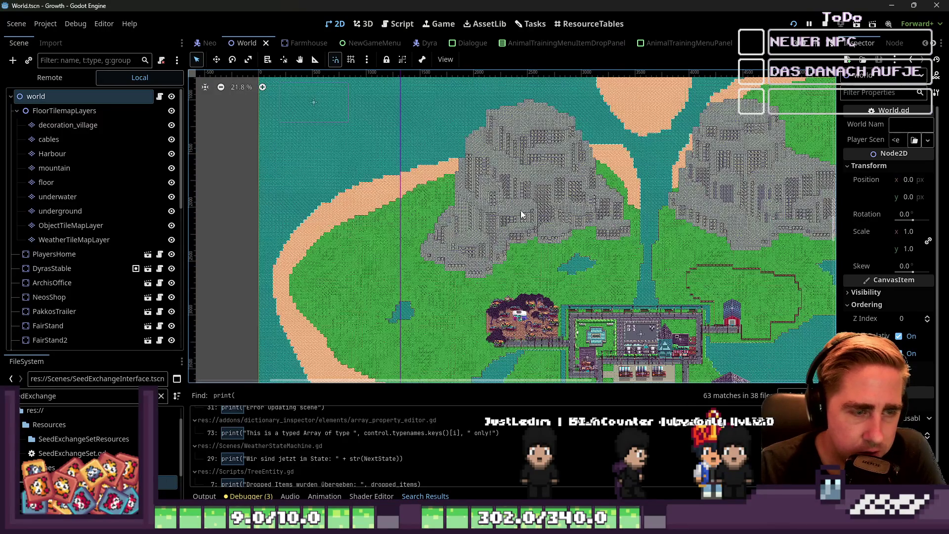
{"action": "scroll", "coordinate": [523, 217], "scroll_direction": "down", "scroll_amount": 3}
{"action": "scroll", "coordinate": [537, 237], "scroll_direction": "up", "scroll_amount": 10}
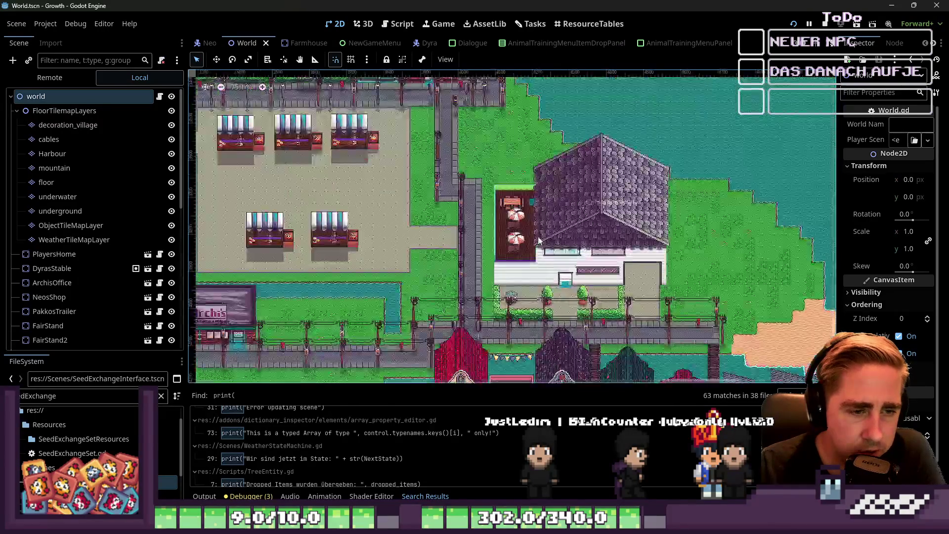
{"action": "scroll", "coordinate": [537, 236], "scroll_direction": "up", "scroll_amount": 4}
{"action": "scroll", "coordinate": [644, 242], "scroll_direction": "down", "scroll_amount": 2}
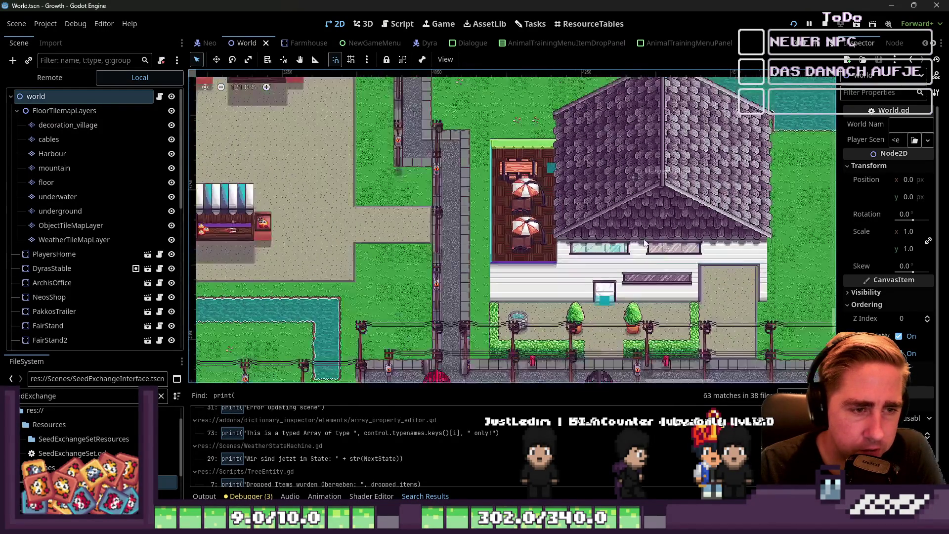
{"action": "scroll", "coordinate": [725, 288], "scroll_direction": "down", "scroll_amount": 2}
{"action": "scroll", "coordinate": [725, 288], "scroll_direction": "down", "scroll_amount": 1}
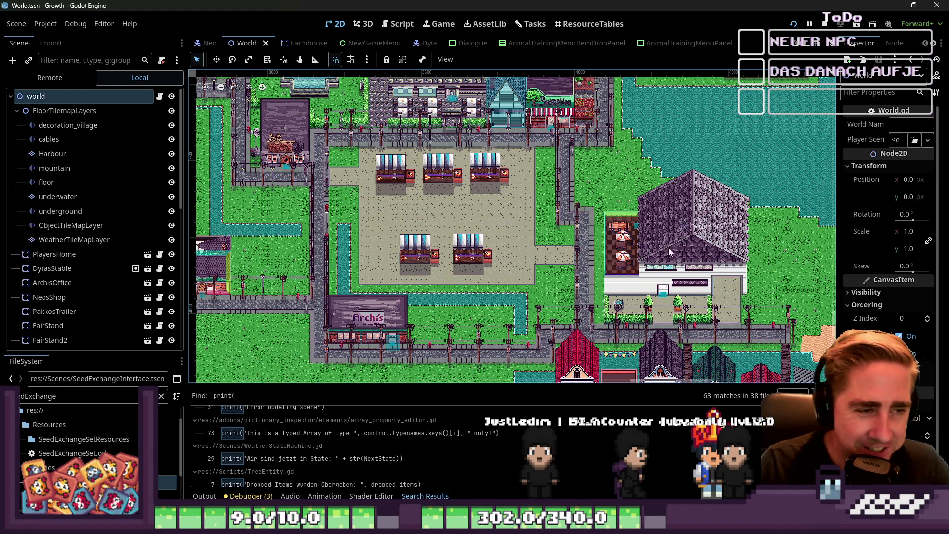
{"action": "scroll", "coordinate": [669, 252], "scroll_direction": "down", "scroll_amount": 6}
{"action": "scroll", "coordinate": [430, 134], "scroll_direction": "up", "scroll_amount": 4}
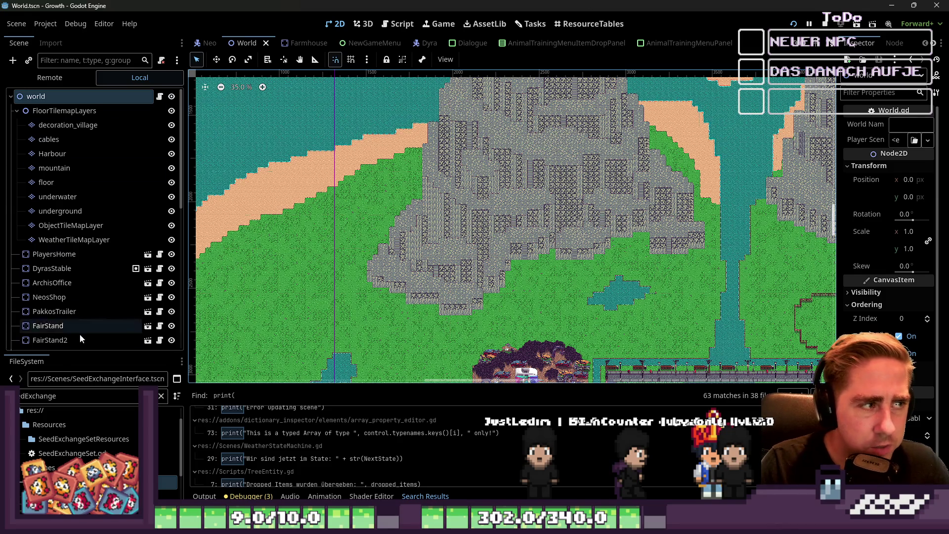
Open StoneEntity.tscn via the 'stone' filter, inspect its crystal sprite, and run the project
{"action": "double_click", "coordinate": [59, 396]}
{"action": "type", "text": "stone"}
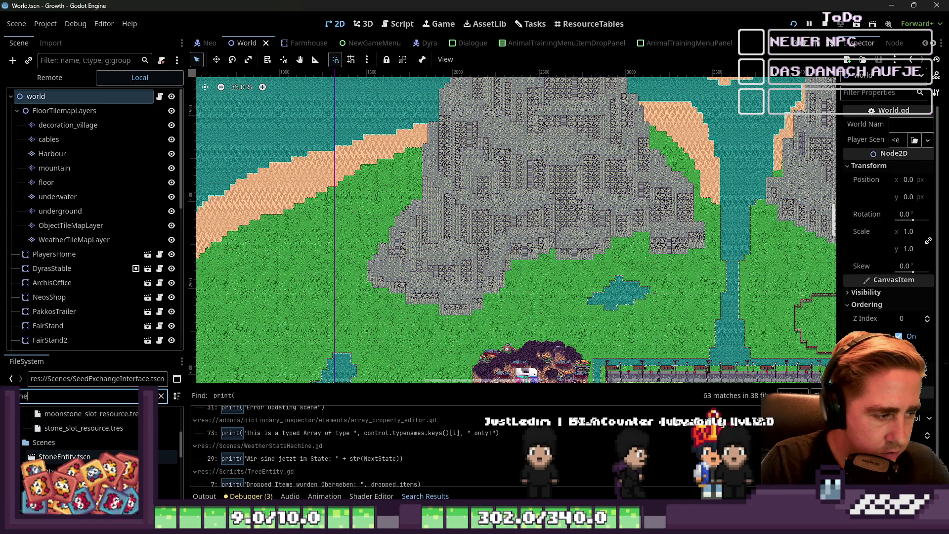
{"action": "double_click", "coordinate": [65, 456]}
{"action": "scroll", "coordinate": [638, 176], "scroll_direction": "up", "scroll_amount": 3}
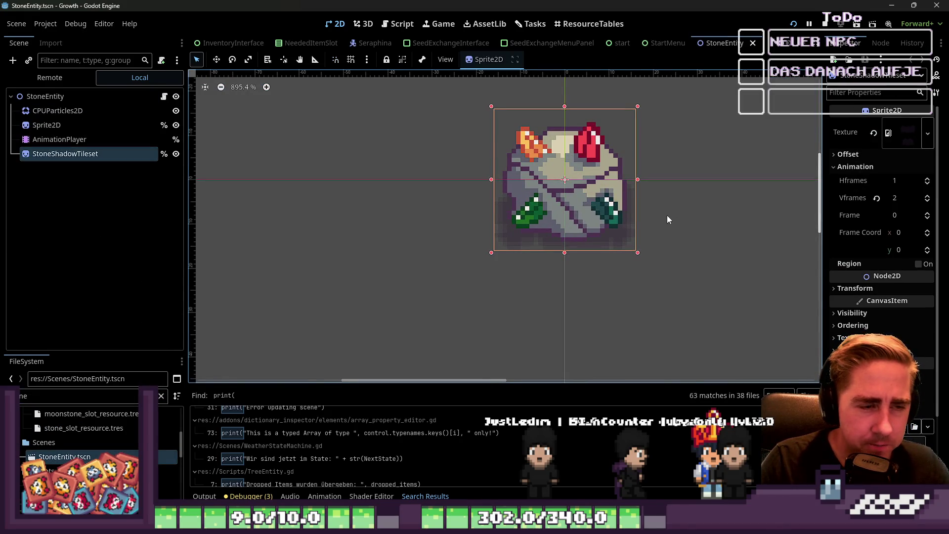
{"action": "scroll", "coordinate": [667, 219], "scroll_direction": "down", "scroll_amount": 2}
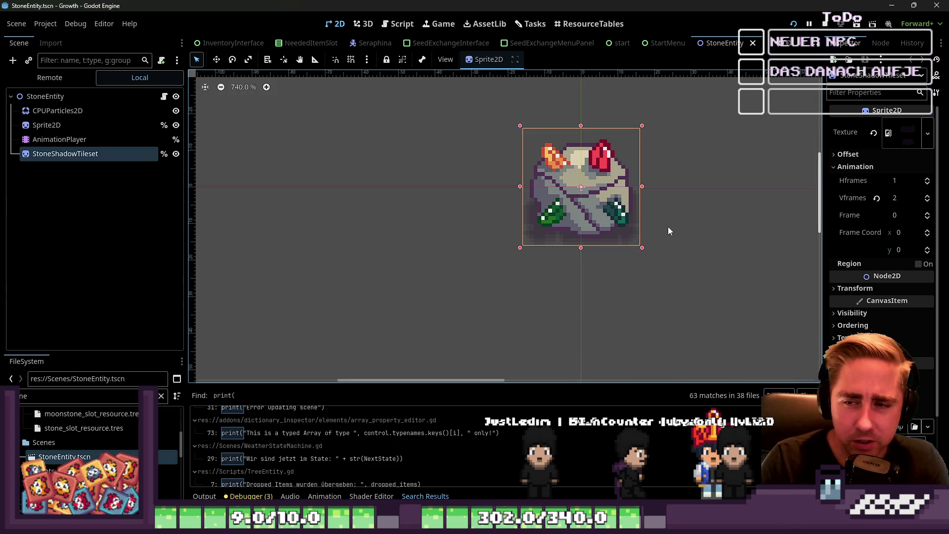
{"action": "scroll", "coordinate": [644, 223], "scroll_direction": "up", "scroll_amount": 3}
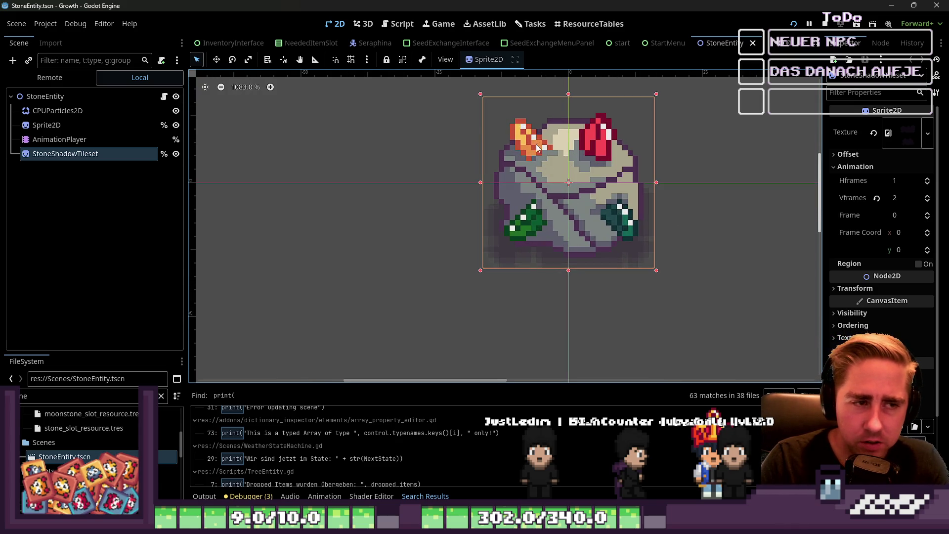
{"action": "scroll", "coordinate": [568, 210], "scroll_direction": "down", "scroll_amount": 4}
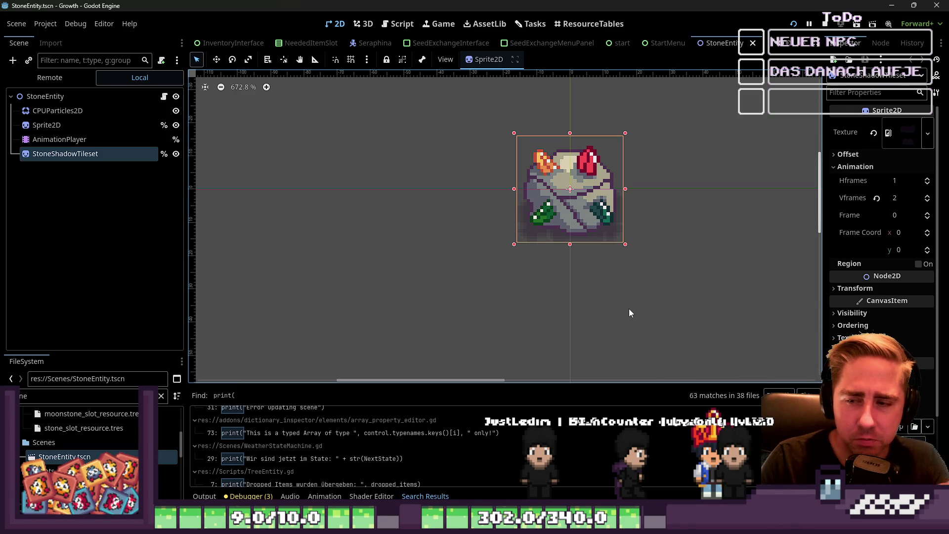
{"action": "left_click", "coordinate": [794, 24]}
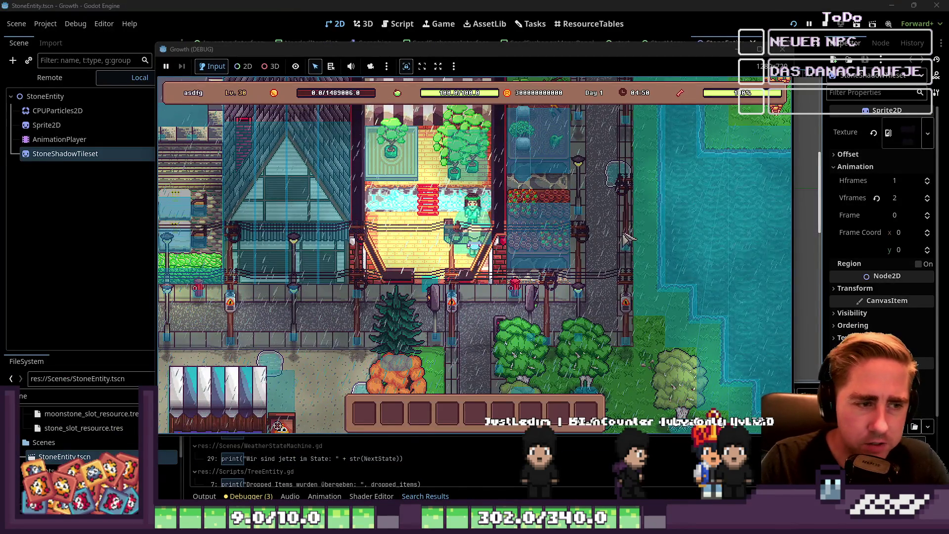
Walk the player with WASD from the village north up the stairs into the stony mountains
{"action": "key", "text": "a"}
{"action": "key", "text": "s"}
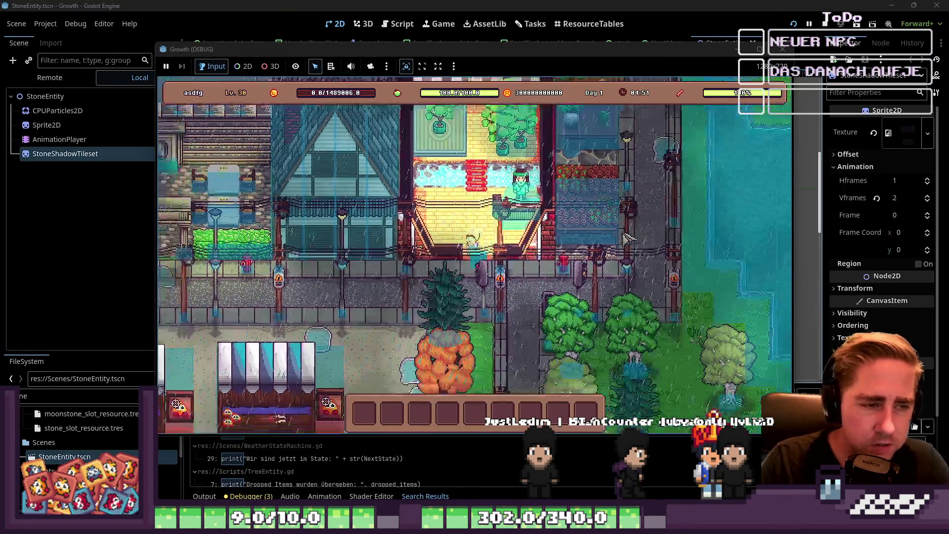
{"action": "key", "text": "d"}
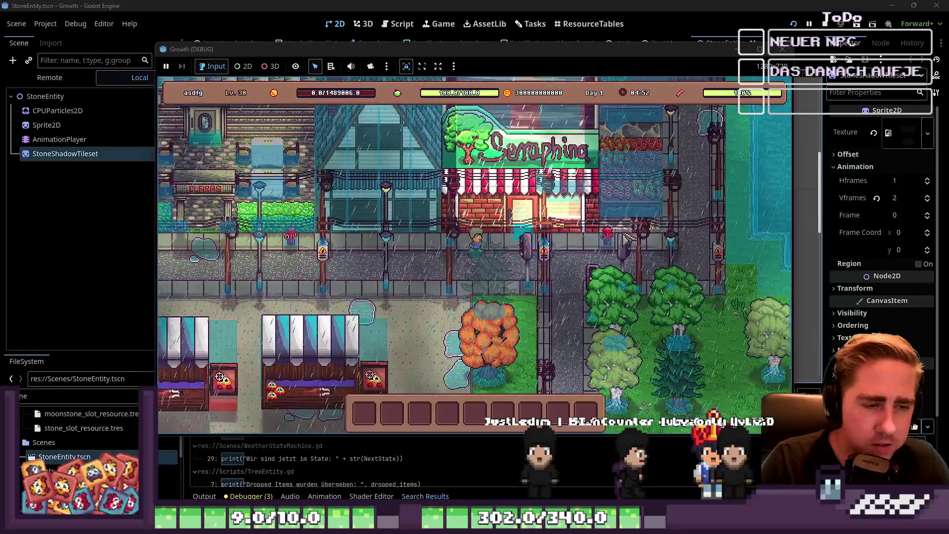
{"action": "key", "text": "w"}
{"action": "key", "text": "d"}
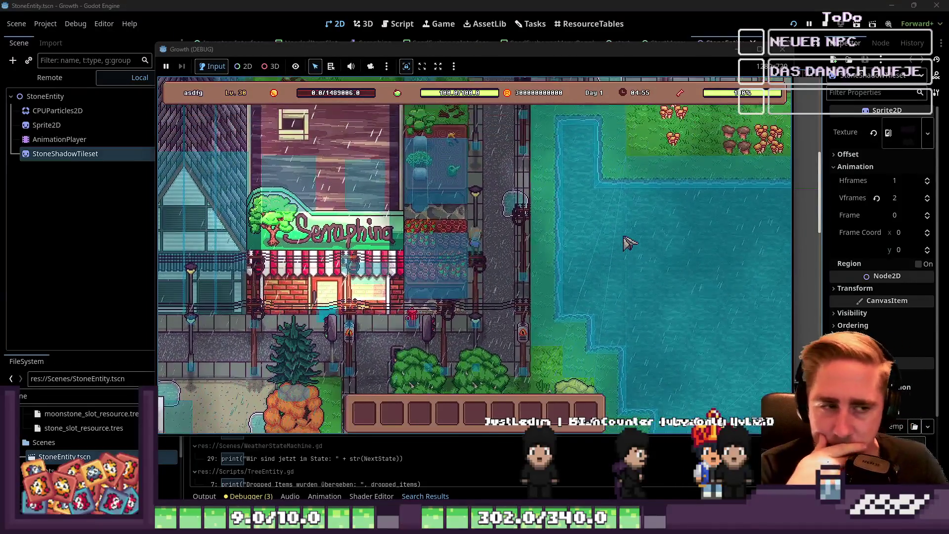
{"action": "key", "text": "w"}
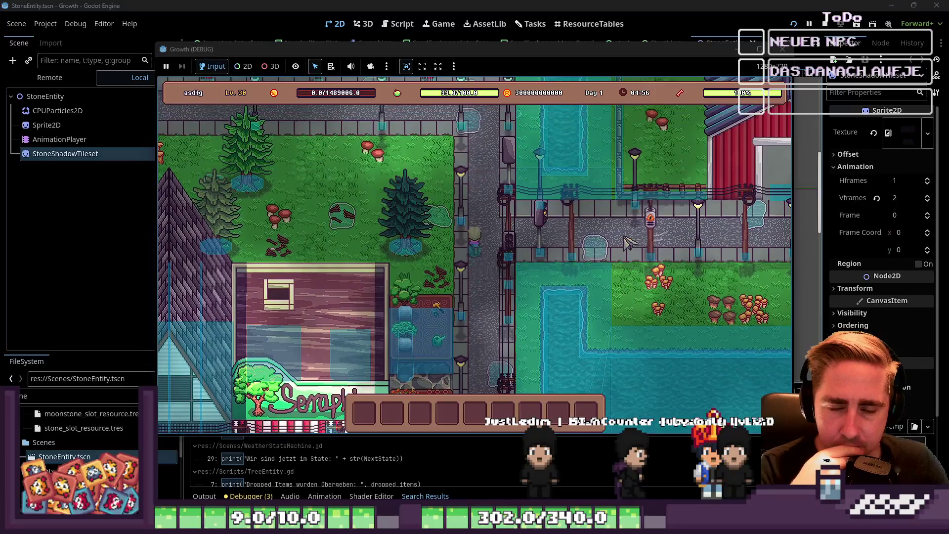
{"action": "key", "text": "w"}
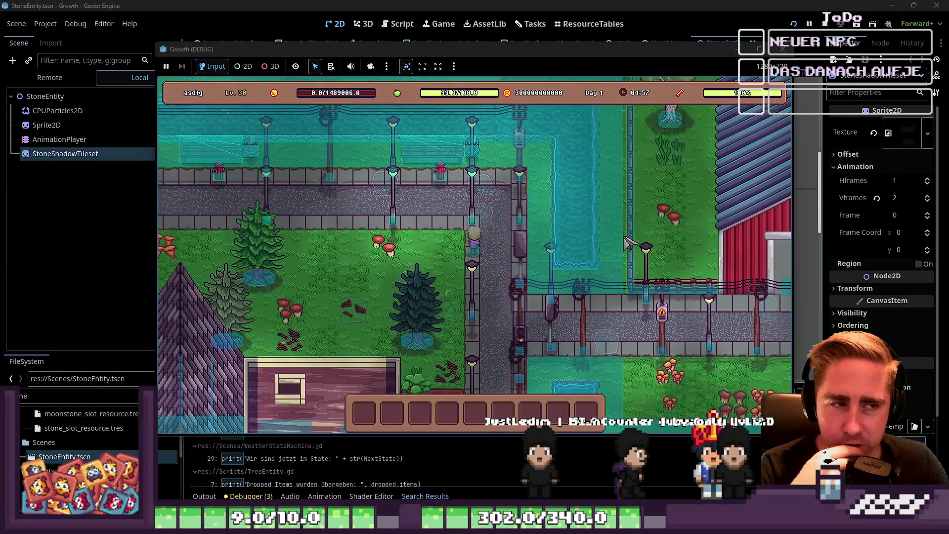
{"action": "key", "text": "a"}
{"action": "key", "text": "a"}
{"action": "key", "text": "w"}
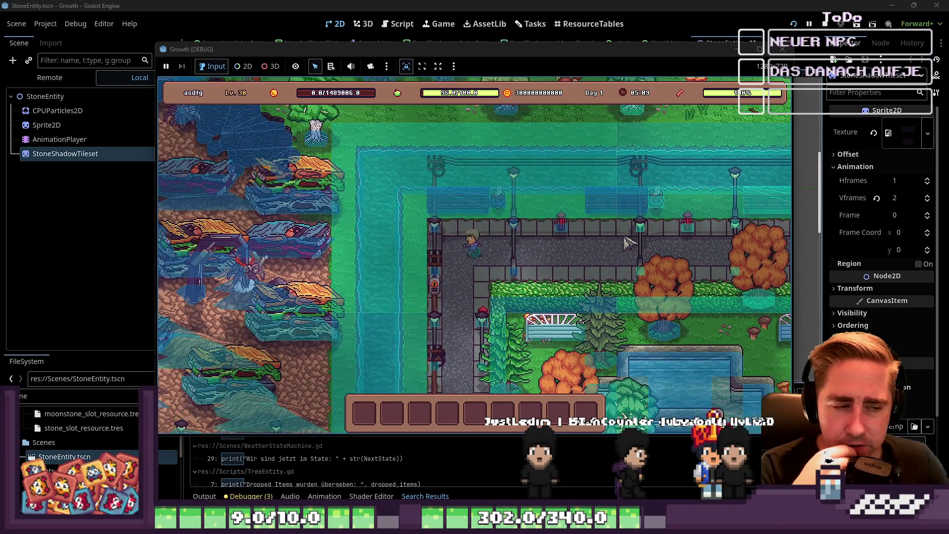
{"action": "key", "text": "s"}
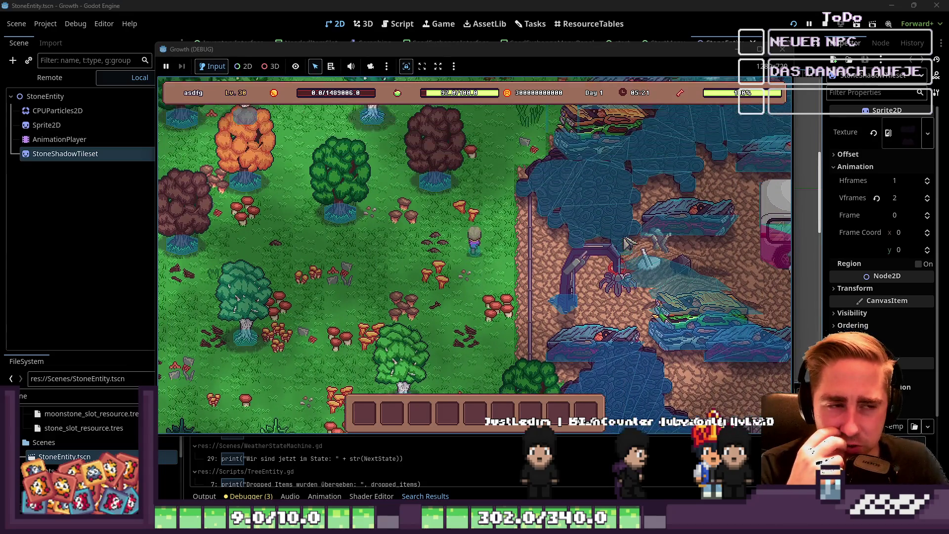
{"action": "key", "text": "w"}
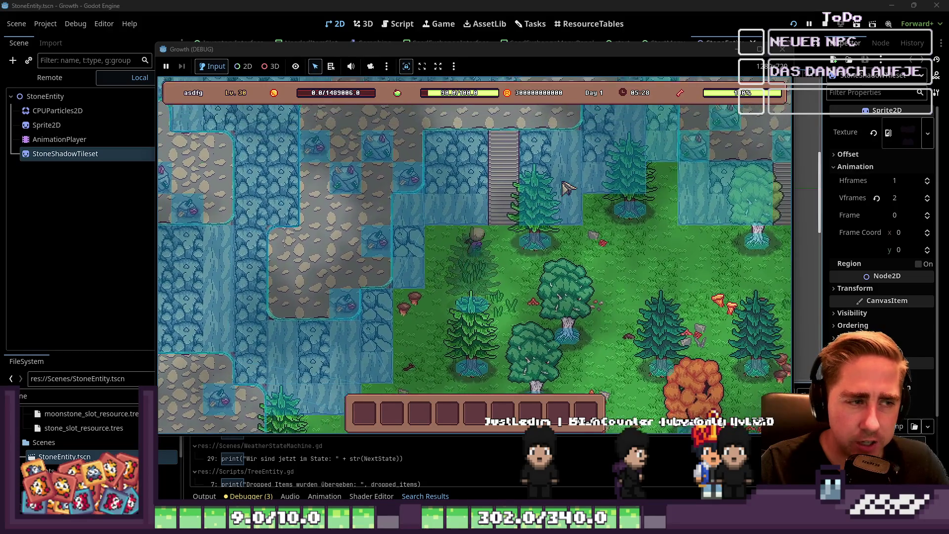
{"action": "key", "text": "w"}
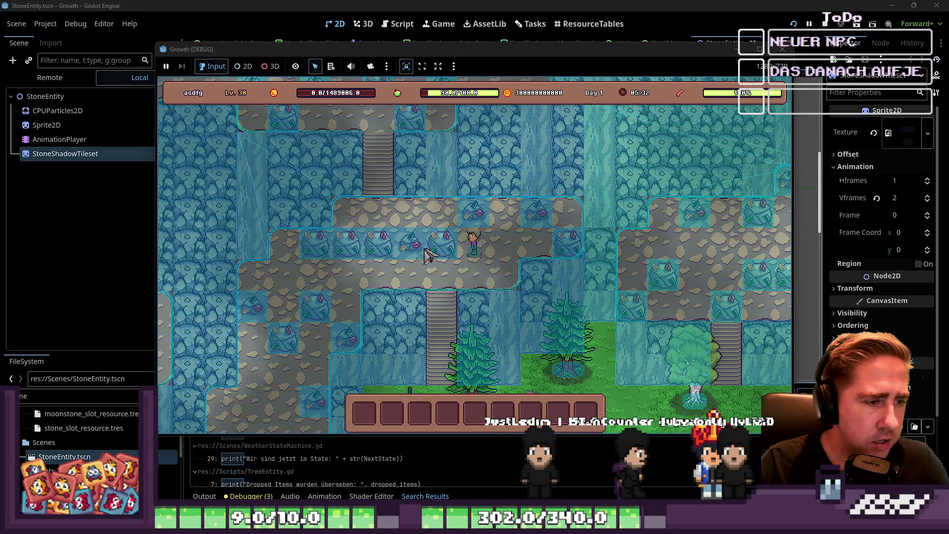
Find the Pickaxe+1 in the in-game inventory and drag it into hotbar slot 4
{"action": "key", "text": "i"}
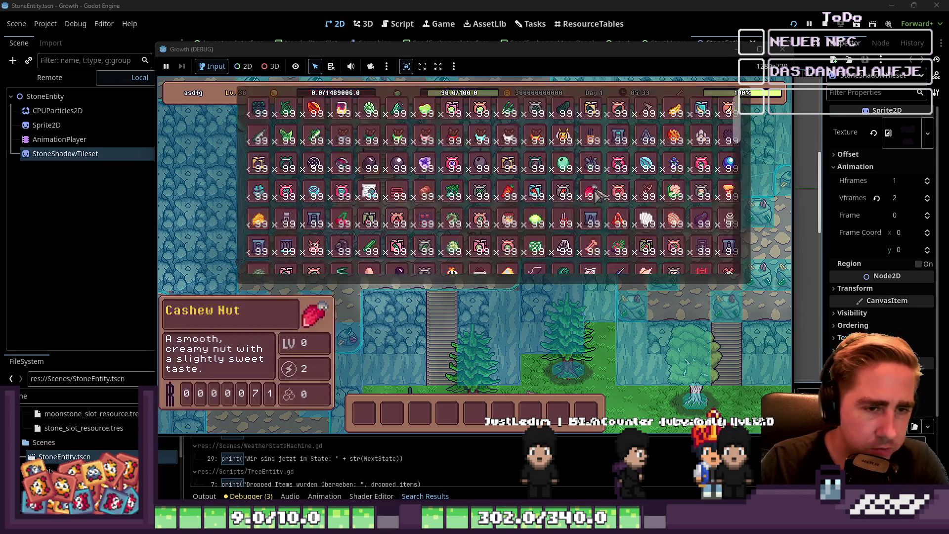
{"action": "scroll", "coordinate": [580, 168], "scroll_direction": "down", "scroll_amount": 5}
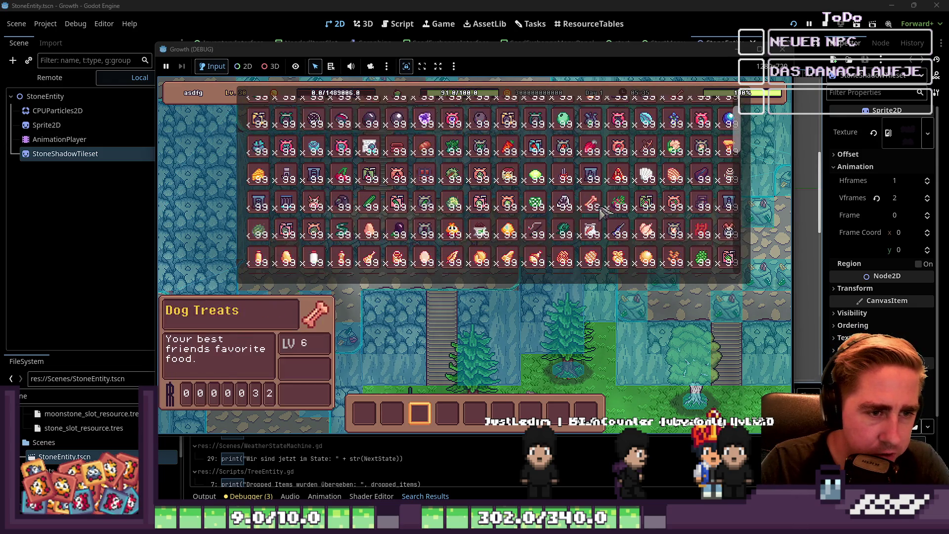
{"action": "scroll", "coordinate": [476, 217], "scroll_direction": "down", "scroll_amount": 8}
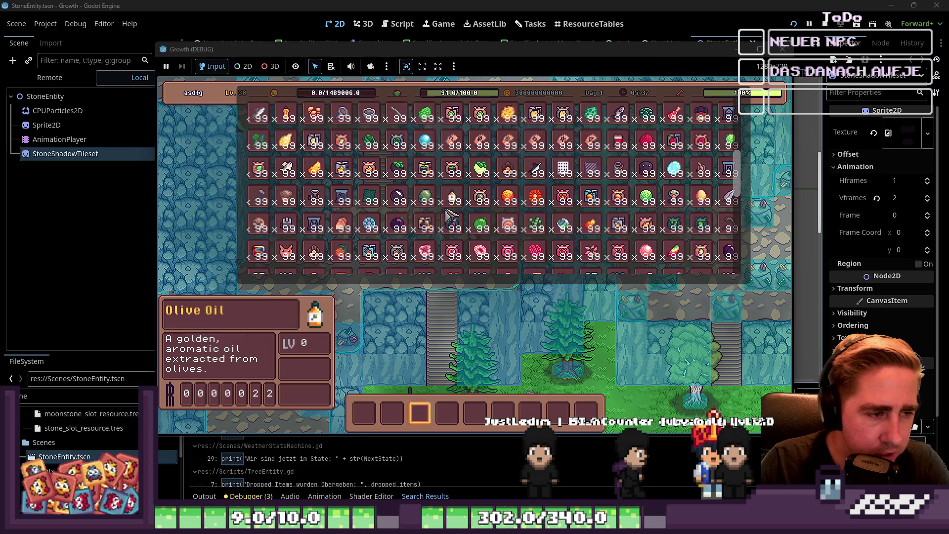
{"action": "left_click", "coordinate": [736, 161]}
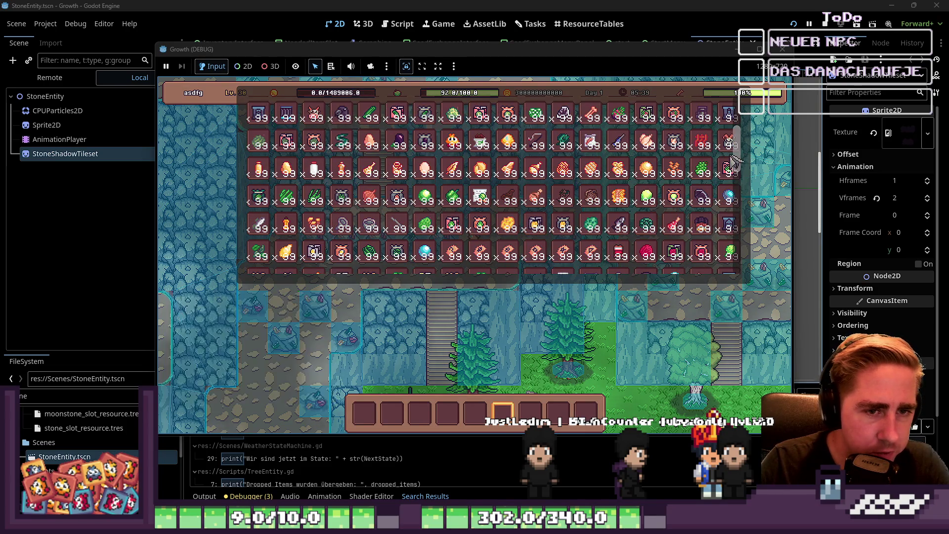
{"action": "scroll", "coordinate": [731, 187], "scroll_direction": "down", "scroll_amount": 3}
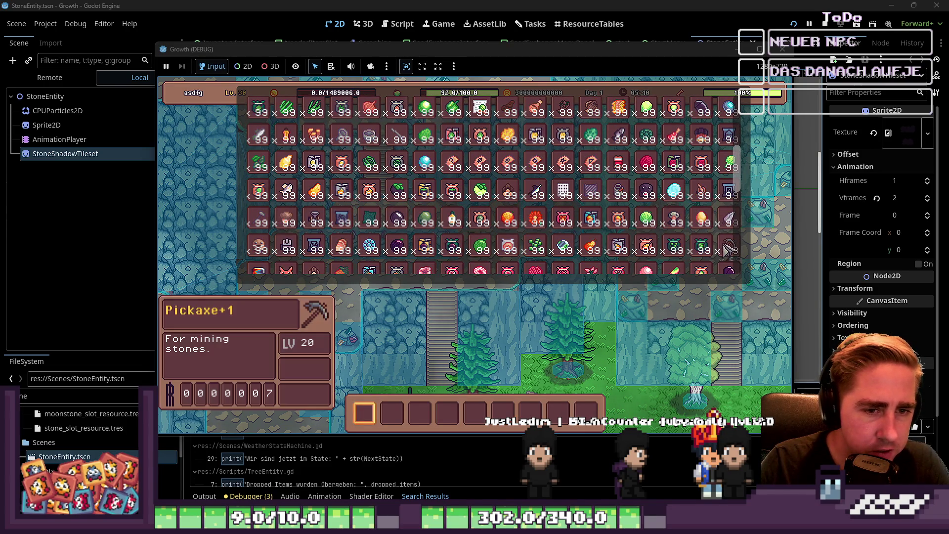
{"action": "left_click_drag", "start_coordinate": [733, 246], "coordinate": [448, 412]}
Close the inventory, equip the pickaxe from hotbar slot 4, and walk left collecting dropped stones
{"action": "key", "text": "i"}
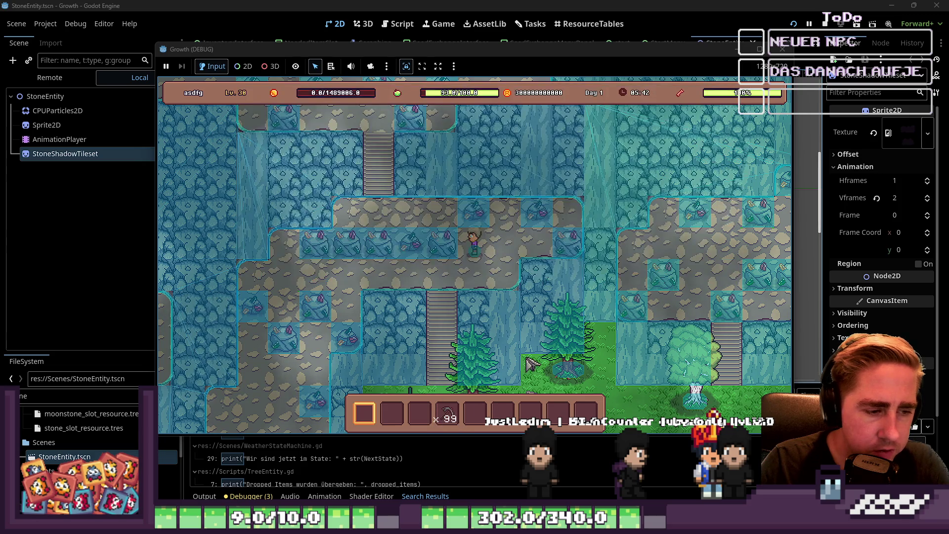
{"action": "scroll", "coordinate": [528, 357], "scroll_direction": "up", "scroll_amount": 5}
{"action": "key", "text": "3"}
{"action": "key", "text": "4"}
{"action": "key", "text": "a"}
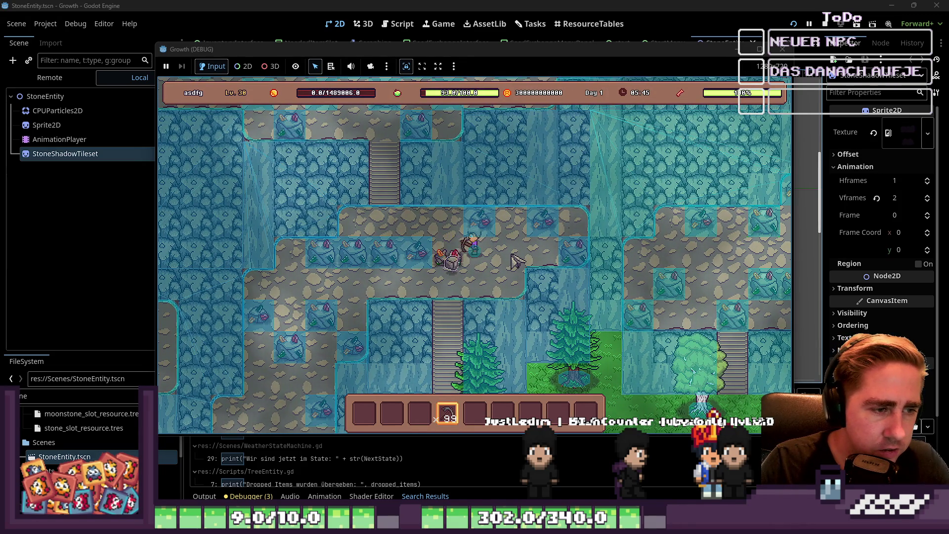
{"action": "key", "text": "a"}
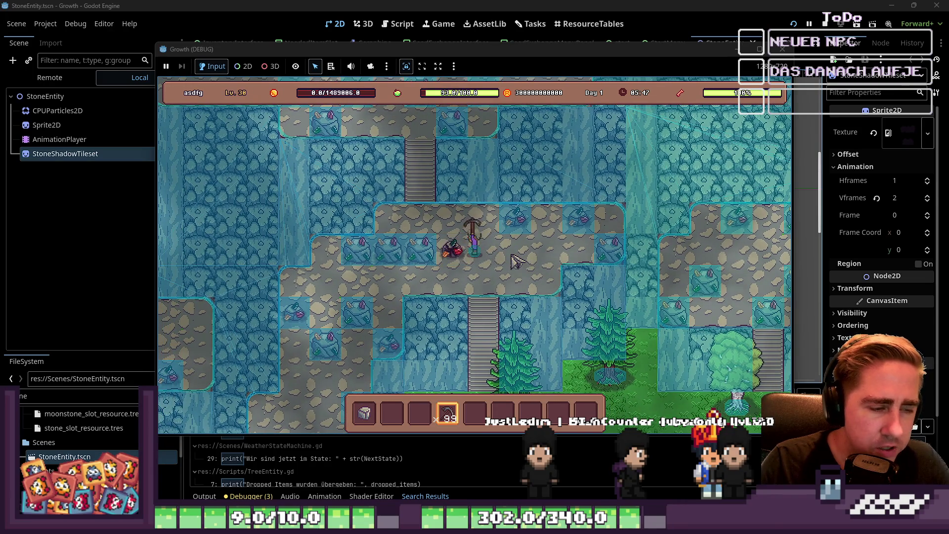
{"action": "key", "text": "a"}
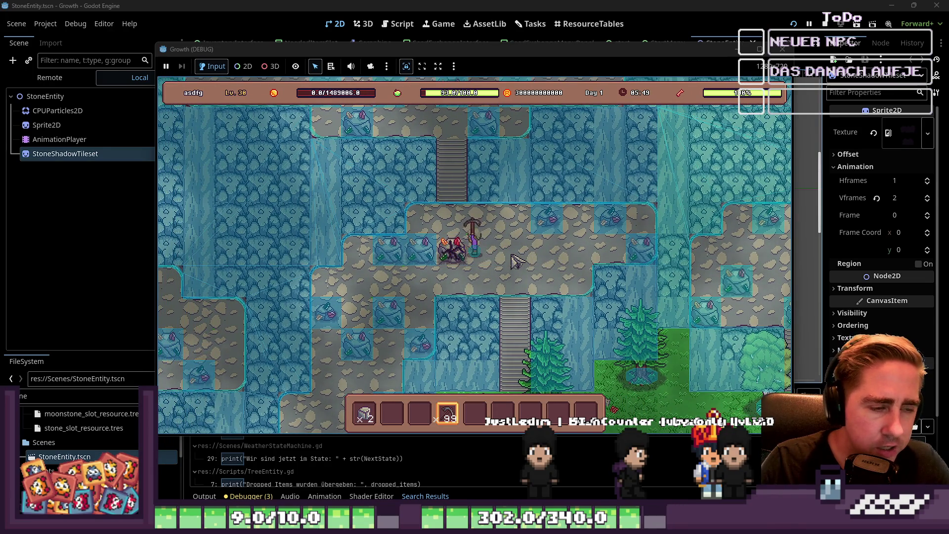
Walk down-left and break the adjacent stones on both sides with the pickaxe
{"action": "key", "text": "a"}
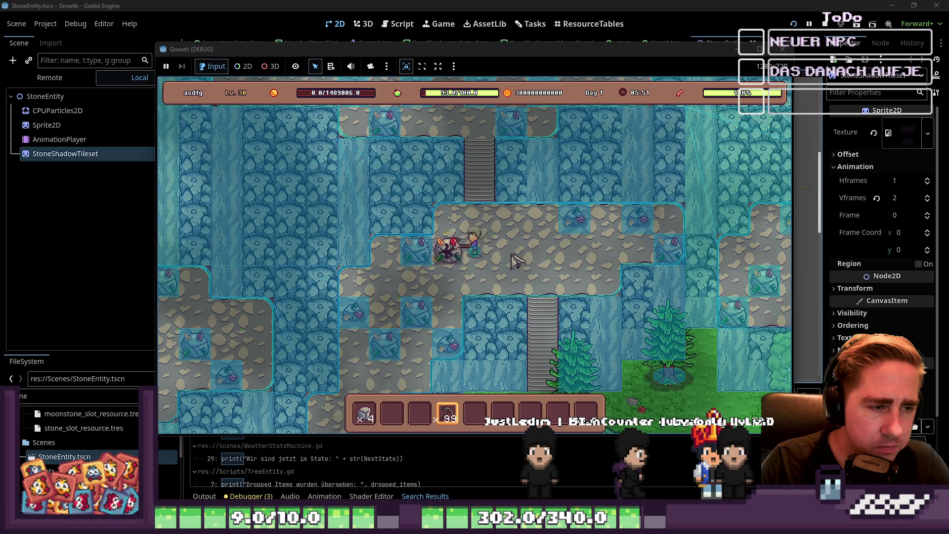
{"action": "key", "text": "a"}
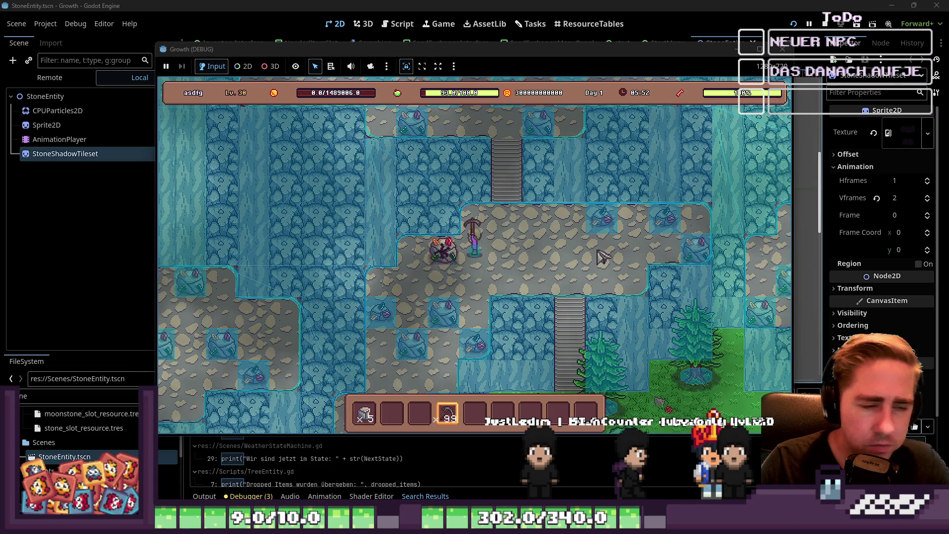
{"action": "key", "text": "a"}
{"action": "key", "text": "s"}
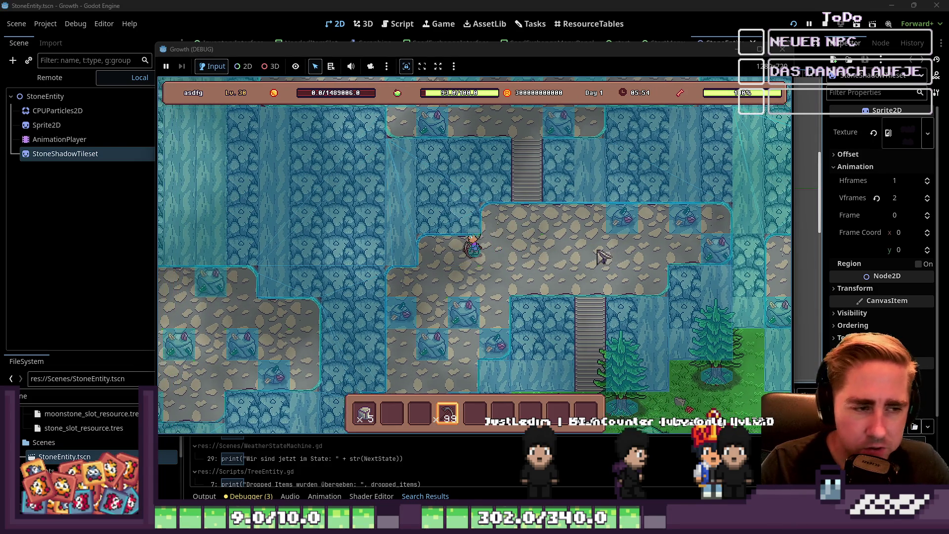
{"action": "key", "text": "d"}
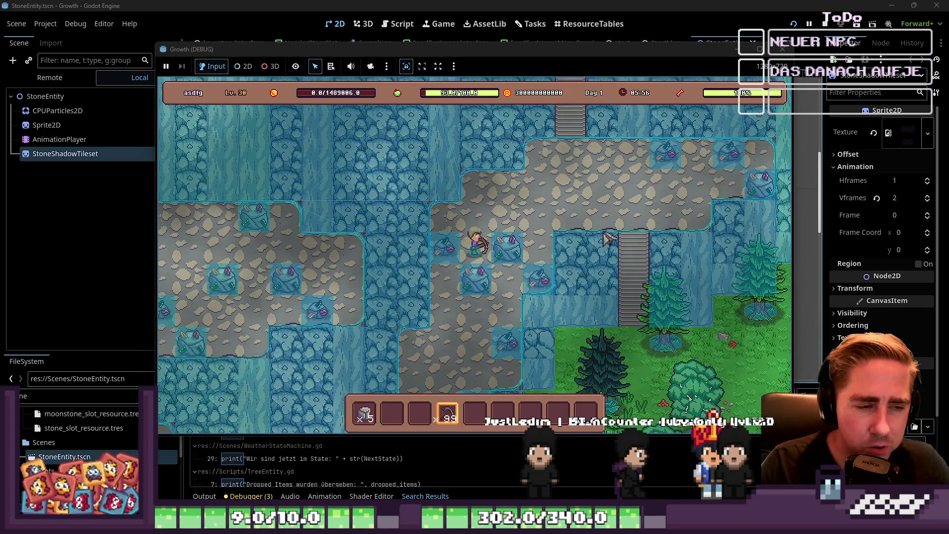
{"action": "left_click", "coordinate": [609, 239]}
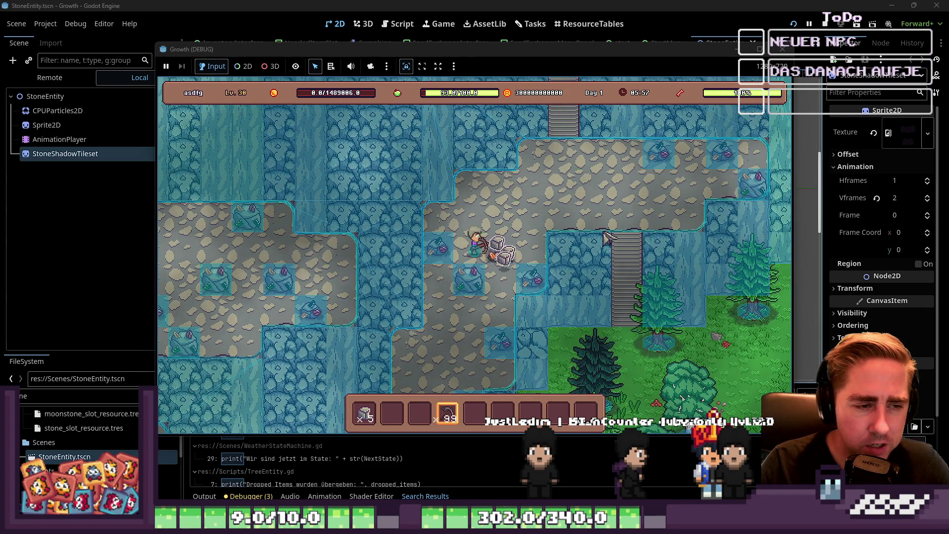
{"action": "key", "text": "d"}
{"action": "key", "text": "a"}
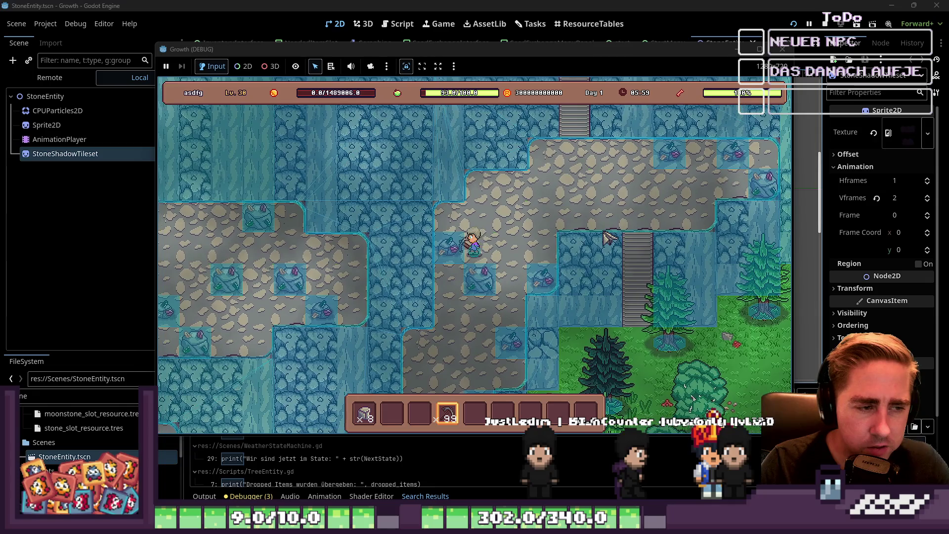
{"action": "left_click", "coordinate": [609, 238]}
{"action": "key", "text": "a"}
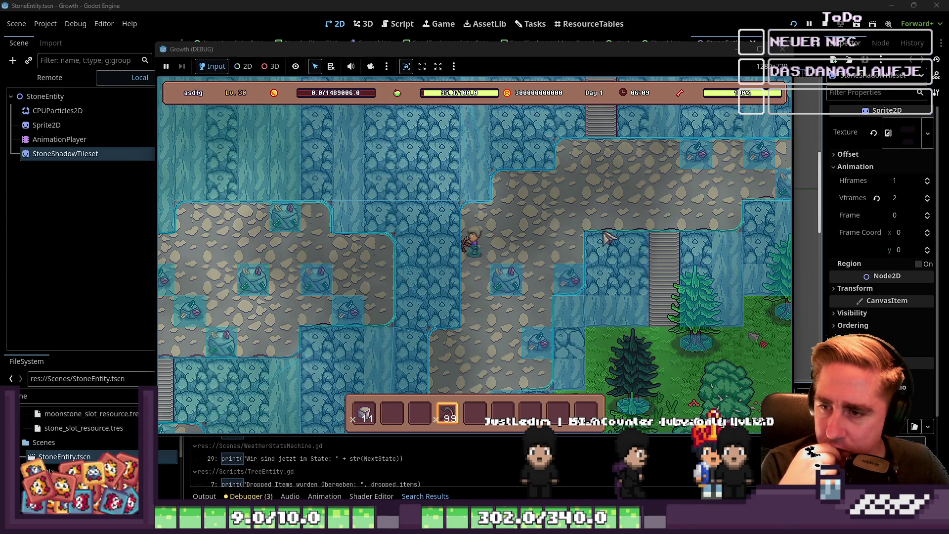
Mine the stones down-left of the character, then walk up-right collecting their drops
{"action": "left_click", "coordinate": [608, 239]}
{"action": "key", "text": "s"}
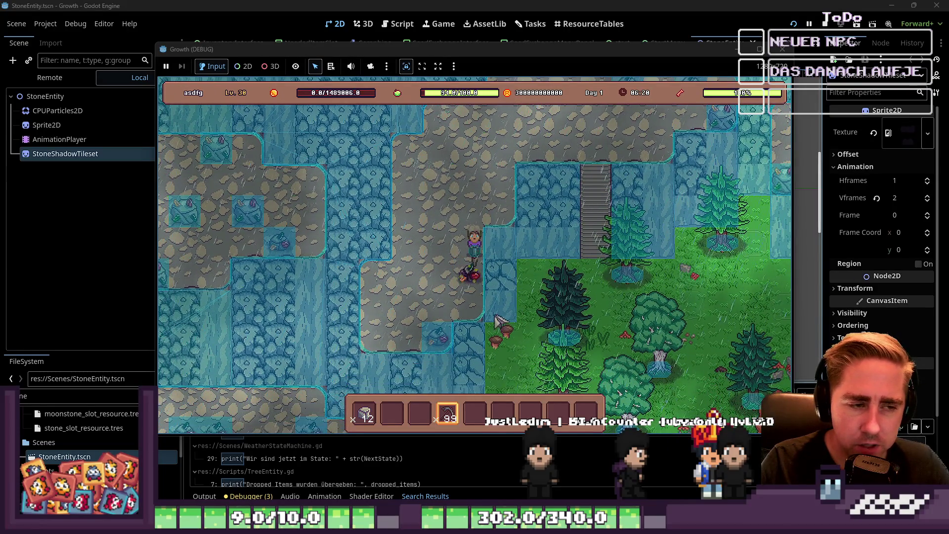
{"action": "key", "text": "s"}
{"action": "key", "text": "a"}
{"action": "left_click", "coordinate": [483, 277]}
{"action": "key", "text": "w"}
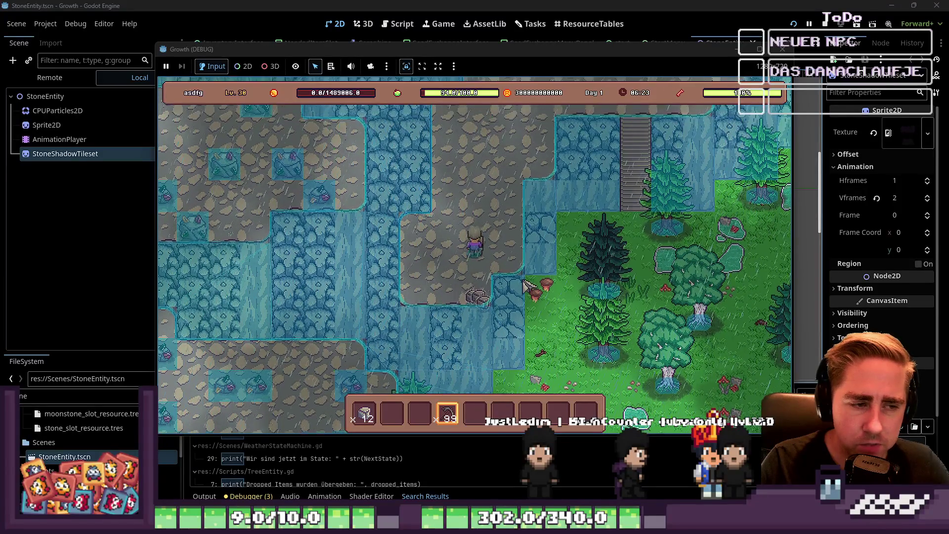
{"action": "key", "text": "d"}
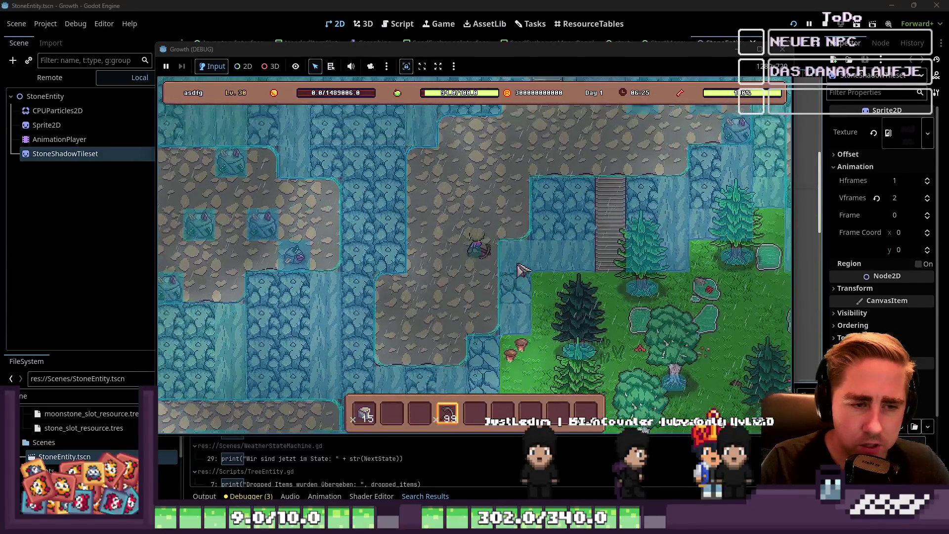
{"action": "key", "text": "w"}
{"action": "key", "text": "d"}
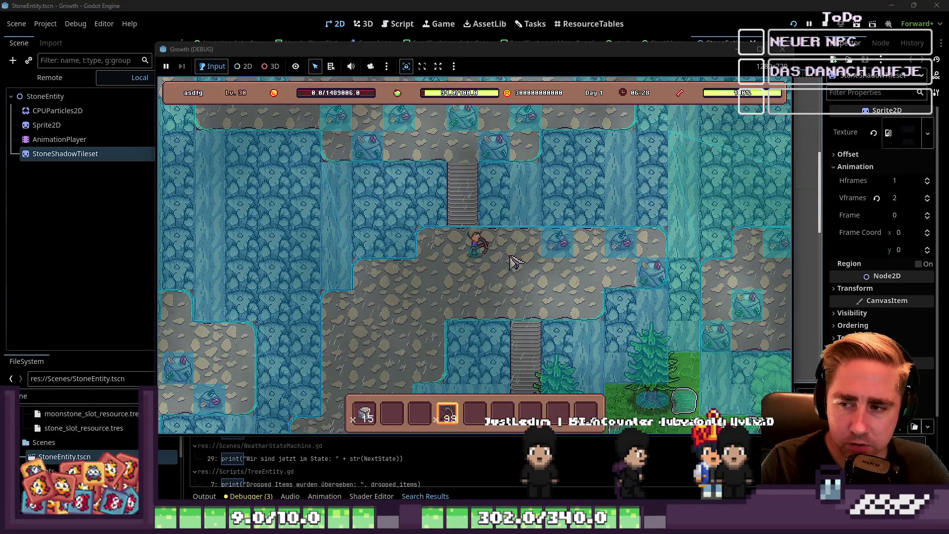
Walk right along the cave path mining the remaining rocks, then head down the stairs out of the mine
{"action": "key", "text": "d"}
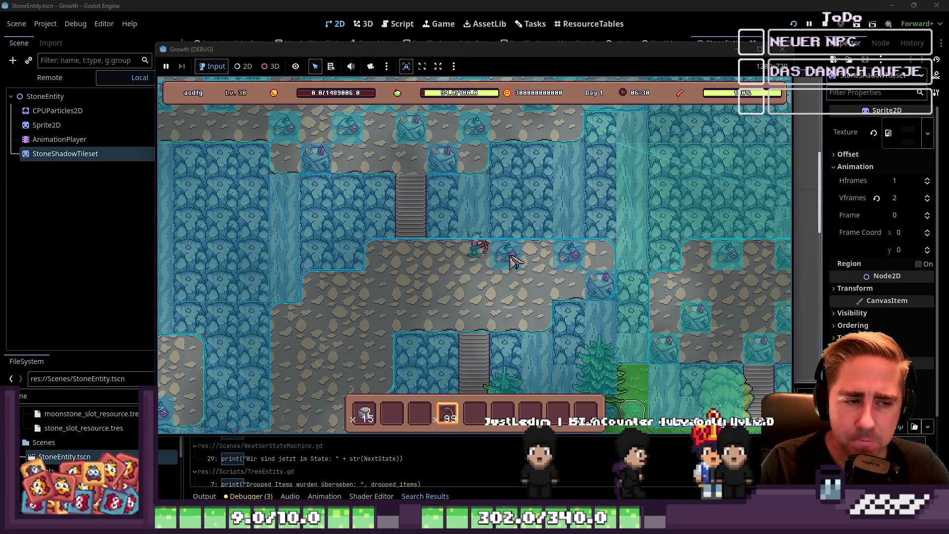
{"action": "key", "text": "a"}
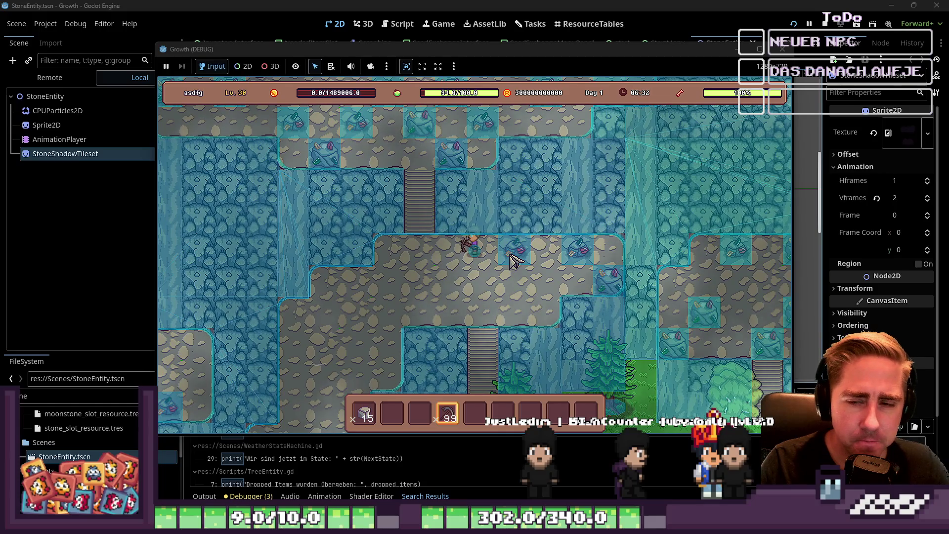
{"action": "key", "text": "d"}
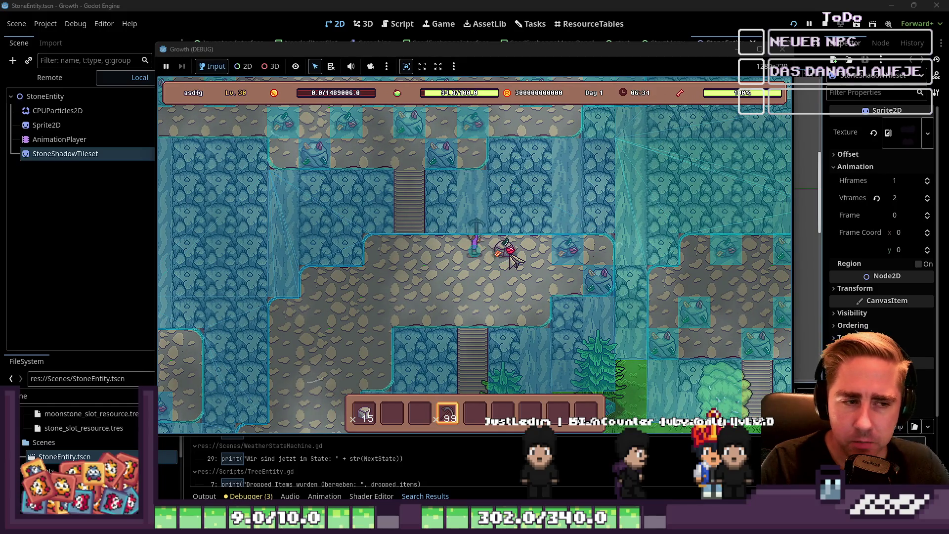
{"action": "key", "text": "d"}
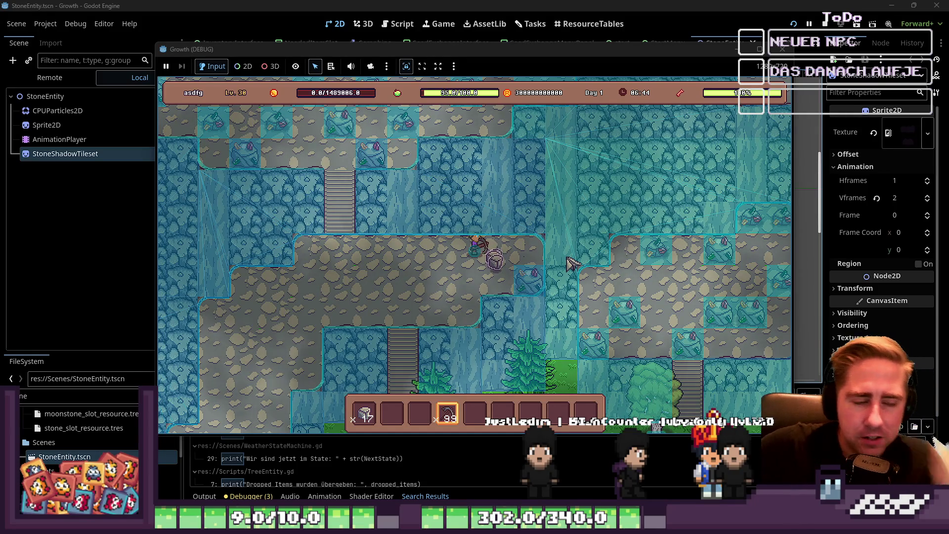
{"action": "key", "text": "d"}
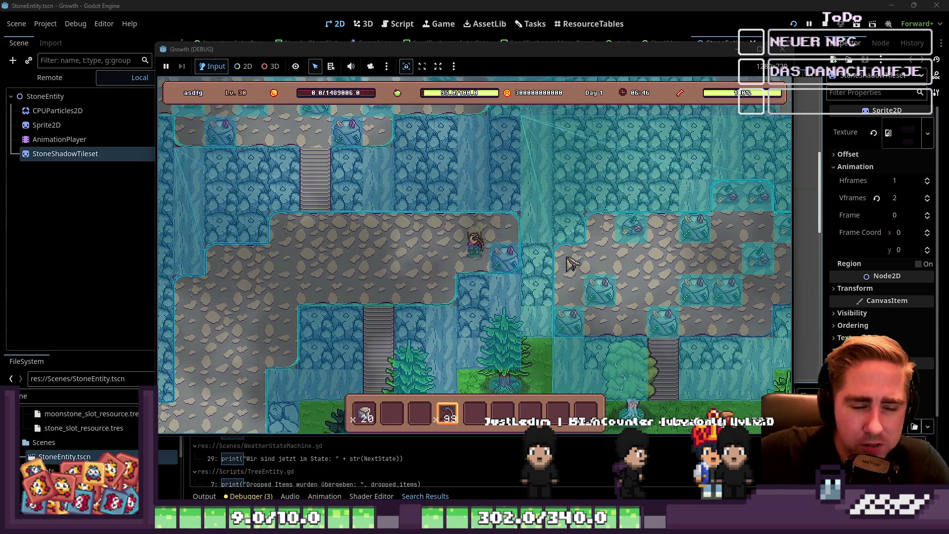
{"action": "key", "text": "d"}
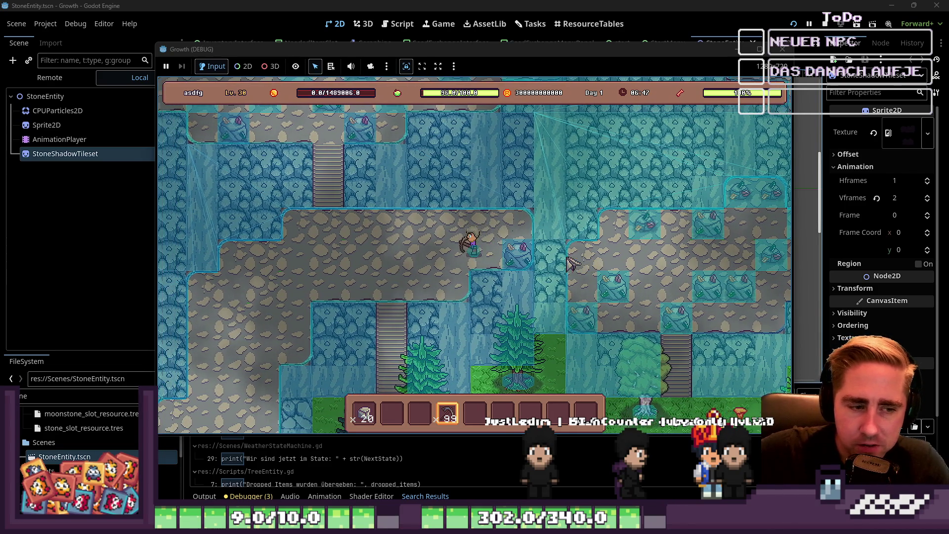
{"action": "key", "text": "s"}
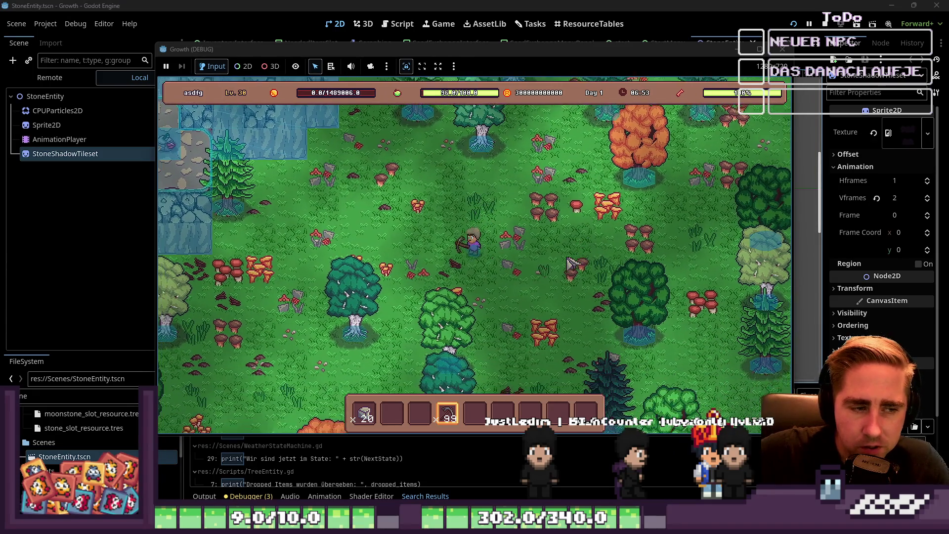
Walk left and down through the forest, then up toward the road
{"action": "key", "text": "a"}
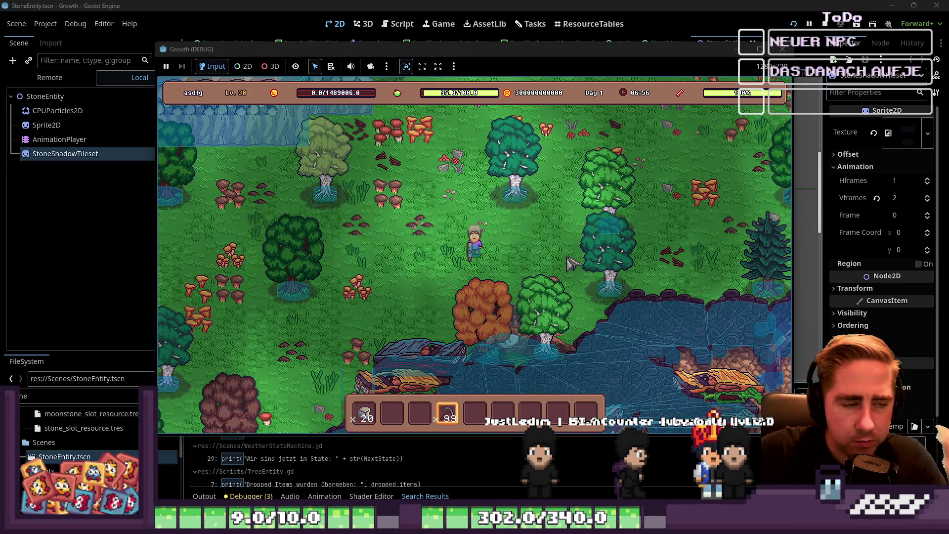
{"action": "key", "text": "a"}
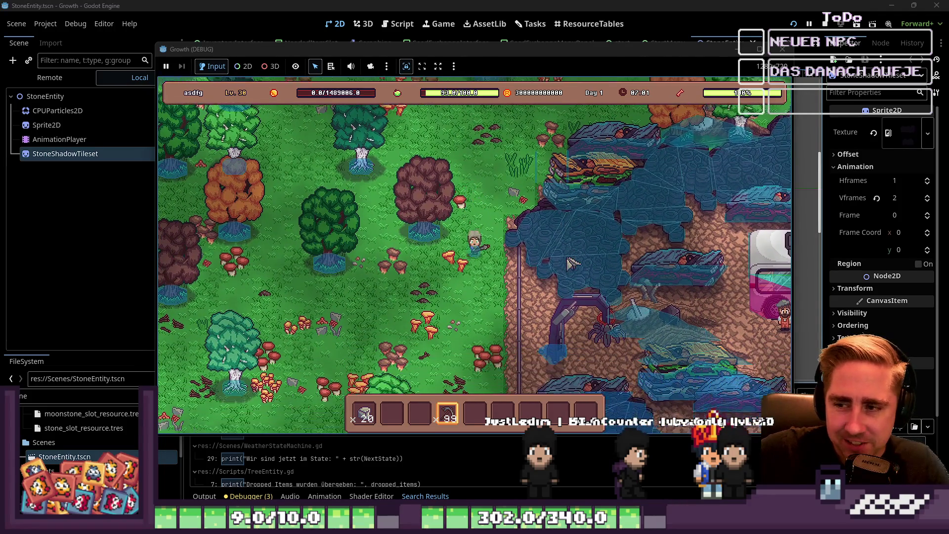
{"action": "key", "text": "s"}
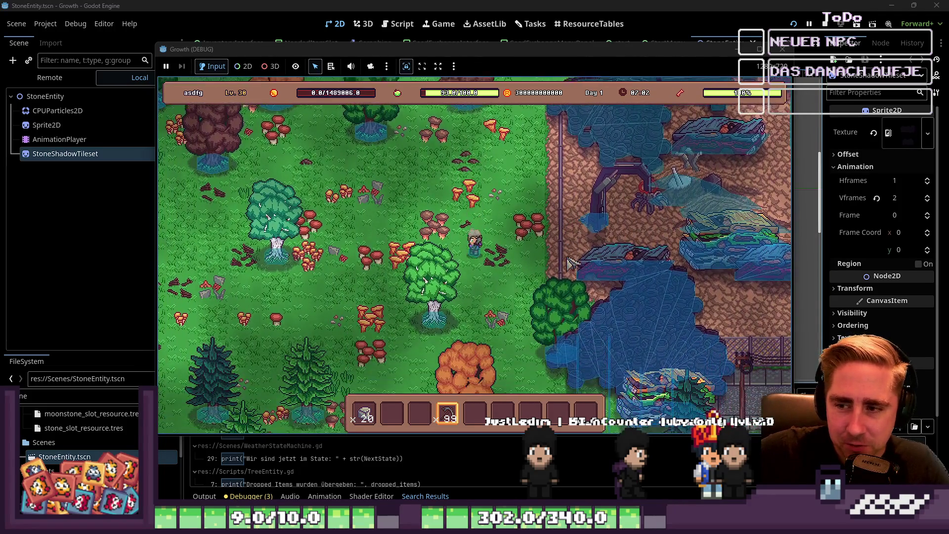
{"action": "key", "text": "s"}
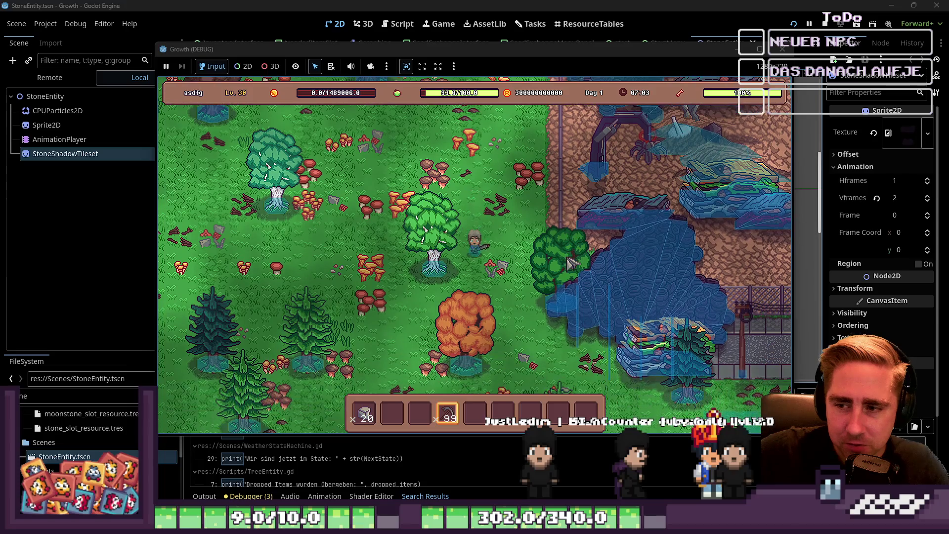
{"action": "key", "text": "s+d"}
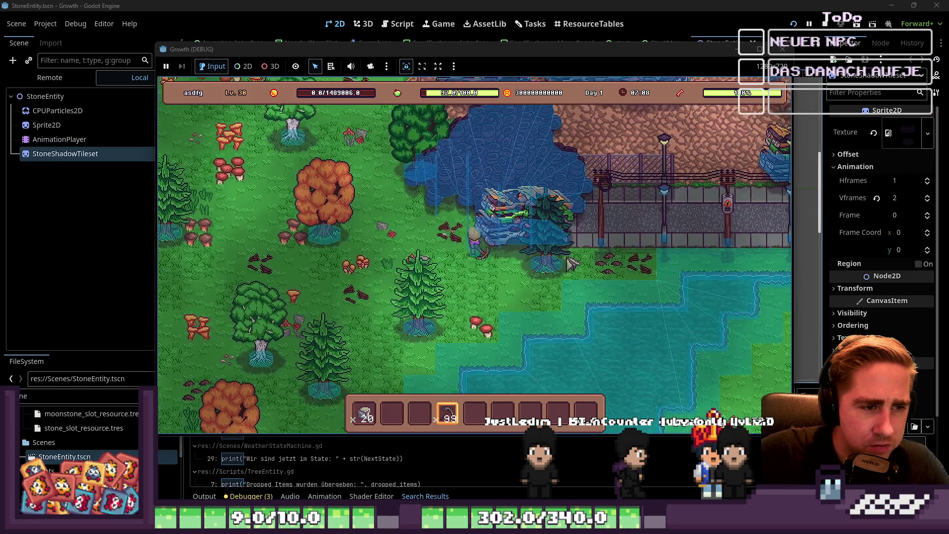
{"action": "key", "text": "w"}
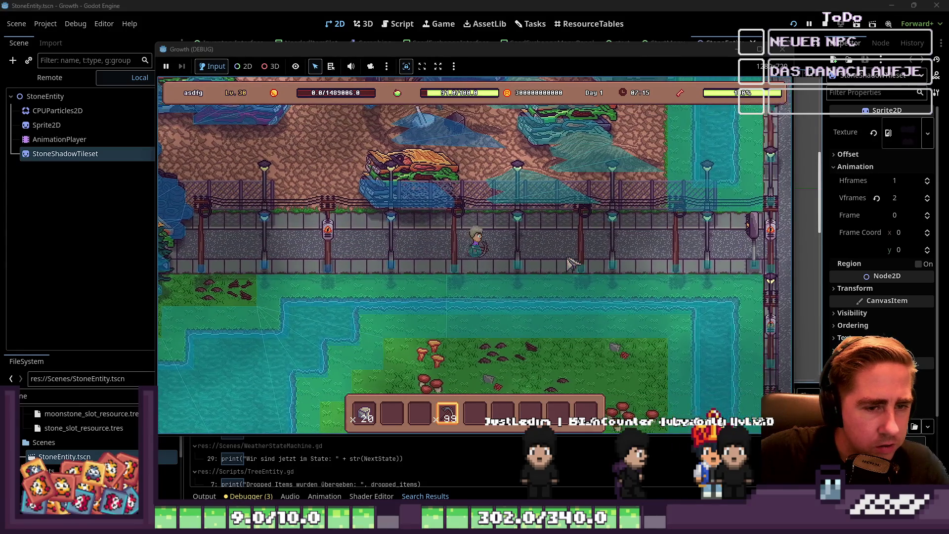
Follow the road right into the town market past the stalls, then stop the running game
{"action": "key", "text": "d"}
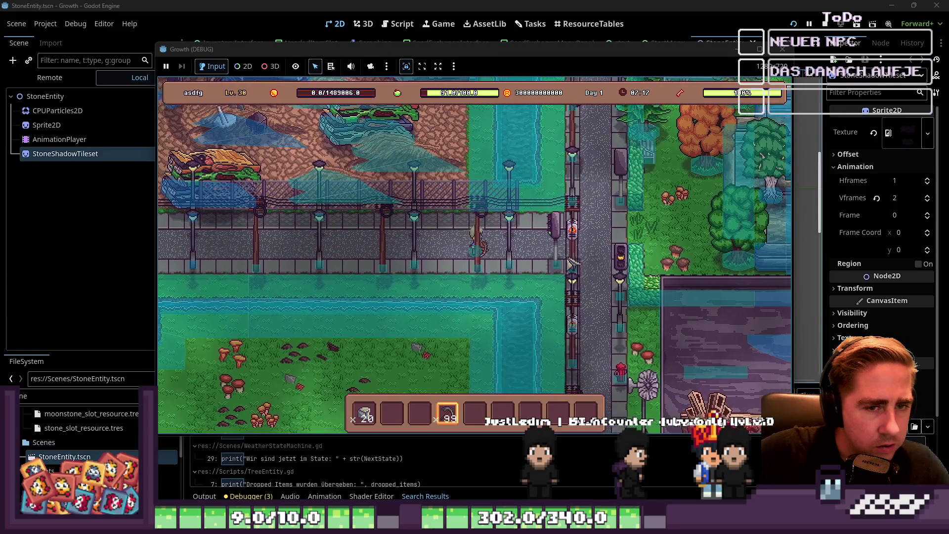
{"action": "key", "text": "s"}
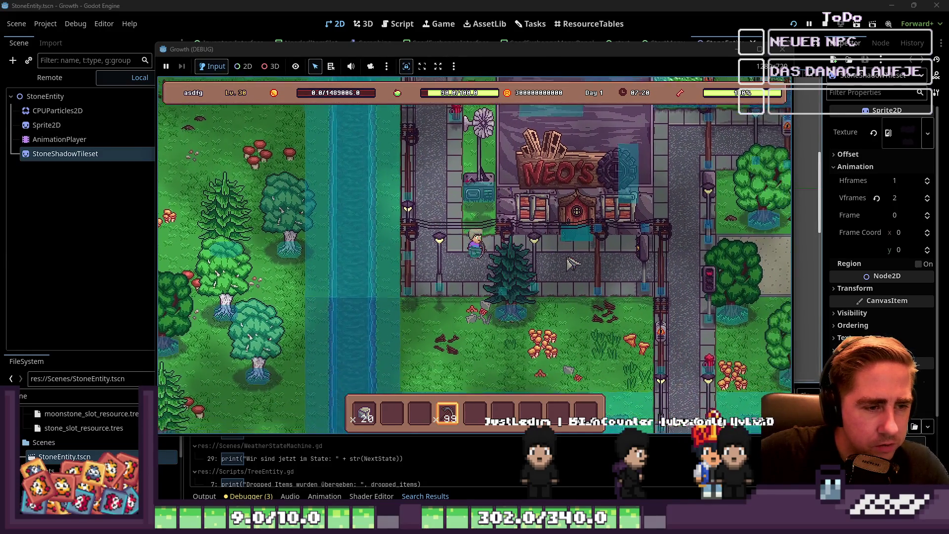
{"action": "key", "text": "d"}
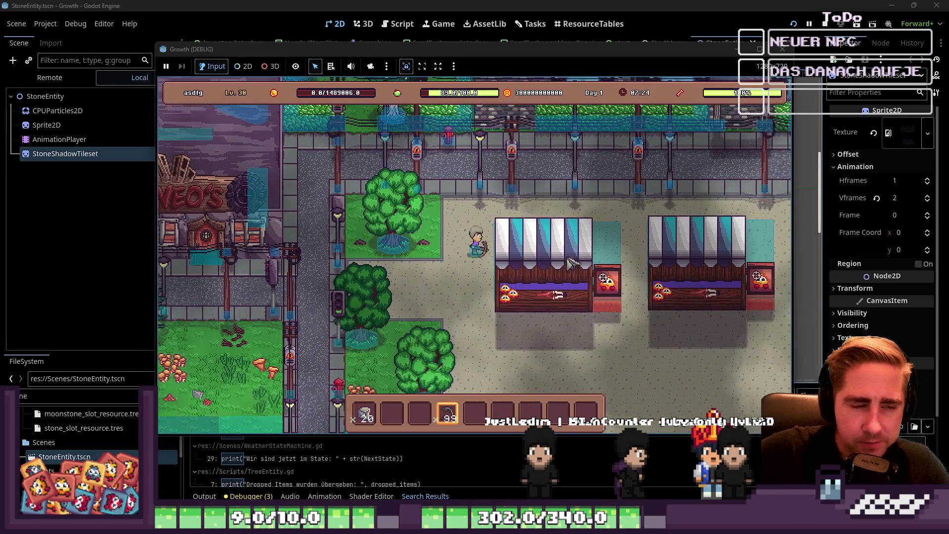
{"action": "key", "text": "d"}
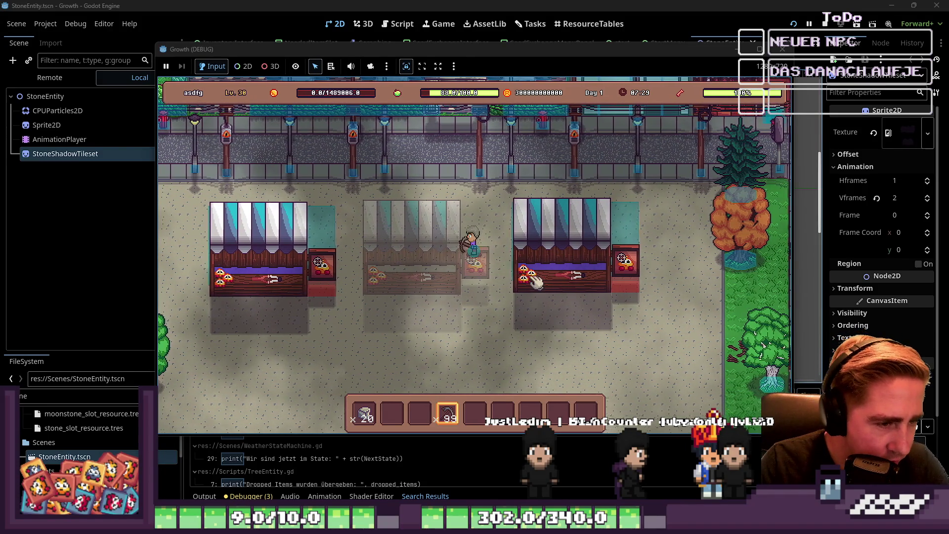
{"action": "key", "text": "d"}
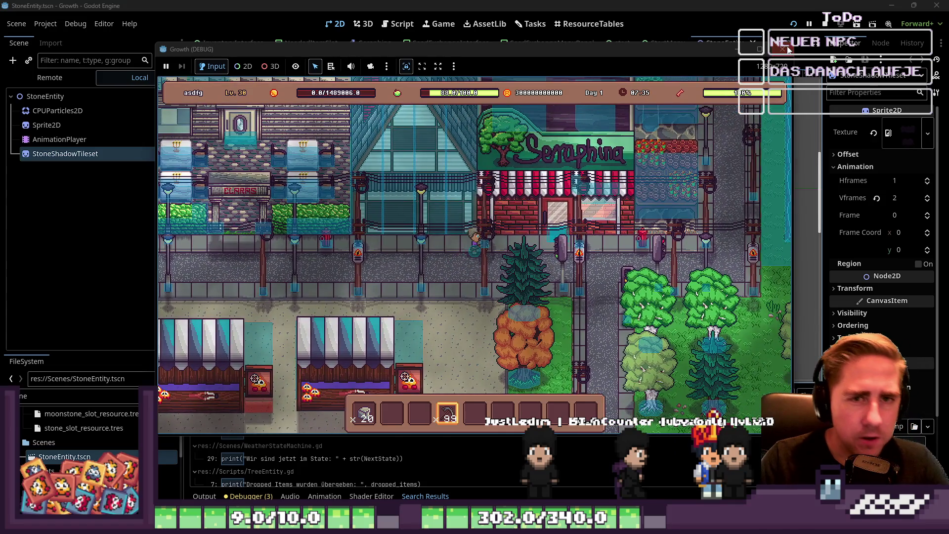
{"action": "left_click", "coordinate": [786, 49]}
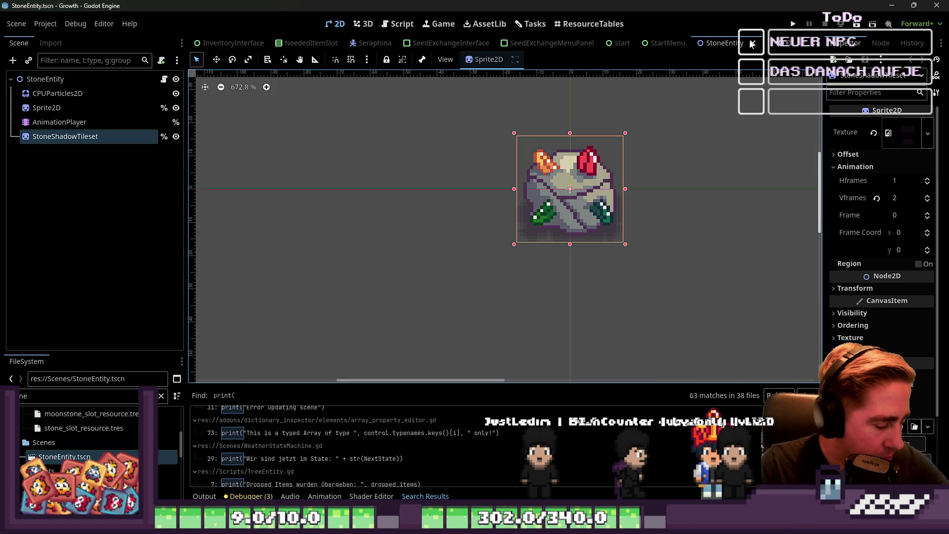
Zoom out the StoneEntity 2D viewport, box-select around the stone sprite, then clear the selection
{"action": "scroll", "coordinate": [560, 110], "scroll_direction": "down", "scroll_amount": 3}
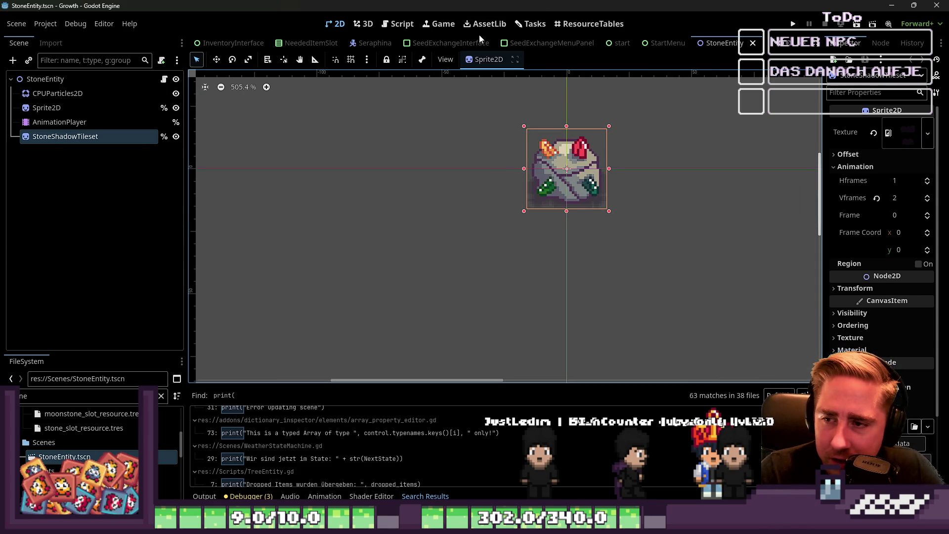
{"action": "scroll", "coordinate": [419, 206], "scroll_direction": "down", "scroll_amount": 2}
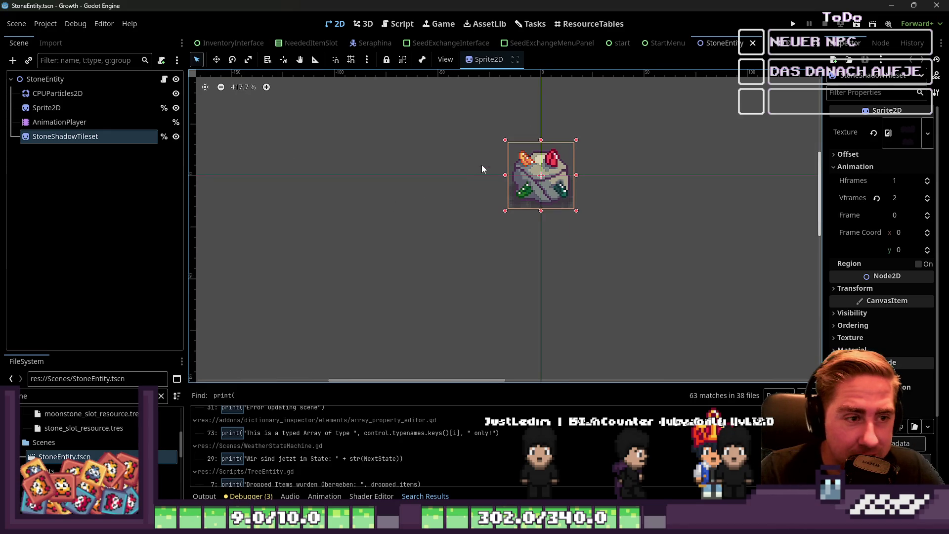
{"action": "left_click_drag", "start_coordinate": [458, 114], "coordinate": [649, 230]}
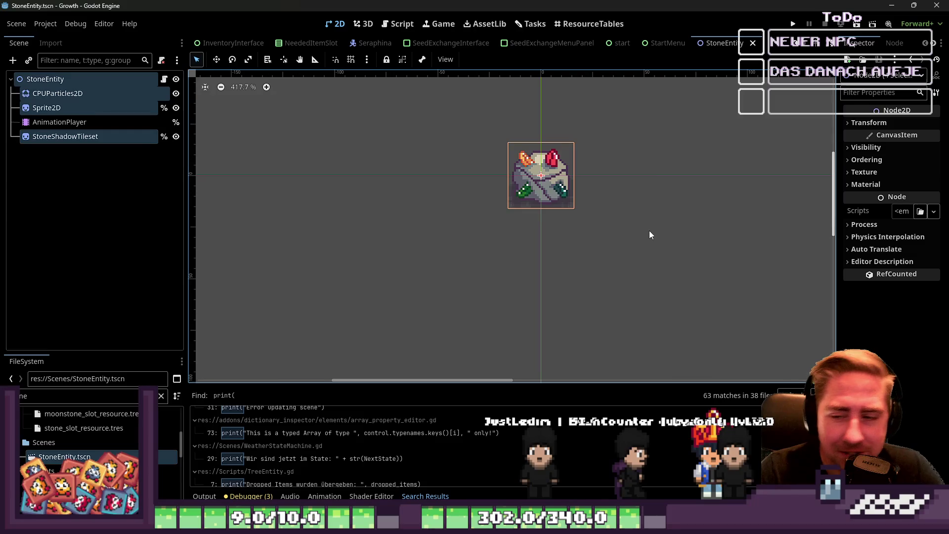
{"action": "left_click", "coordinate": [648, 230]}
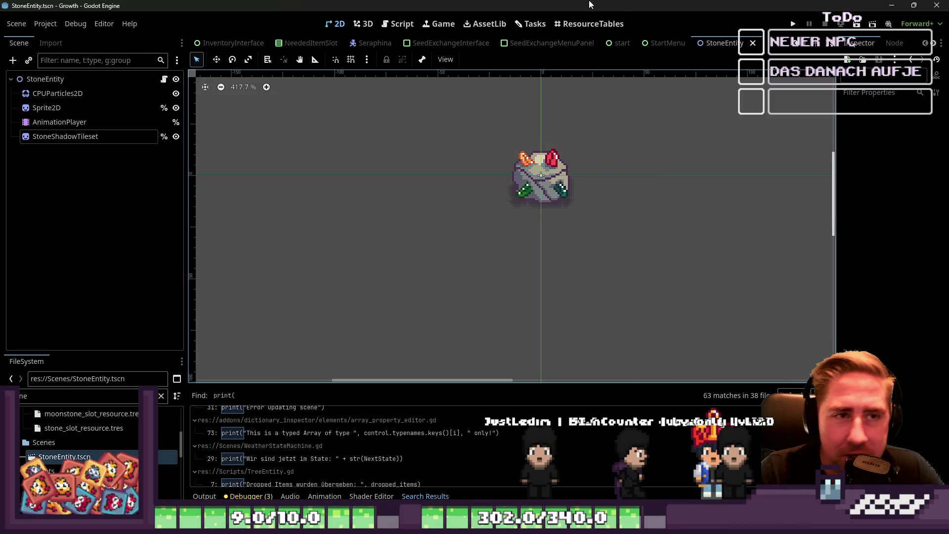
Switch to the StoneEntity.gd script in the Script workspace and save with Ctrl+S
{"action": "left_click", "coordinate": [394, 26]}
{"action": "left_click", "coordinate": [528, 190]}
{"action": "key", "text": "ctrl+s"}
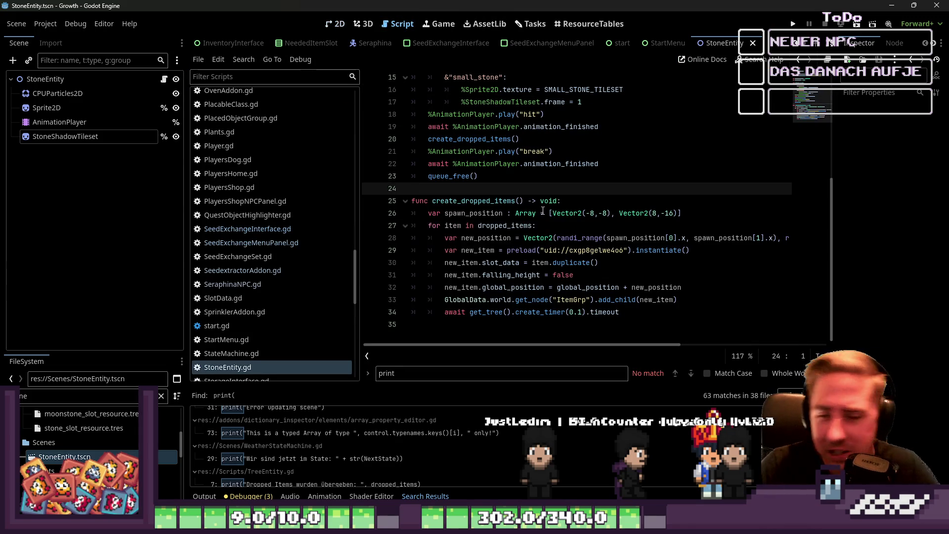